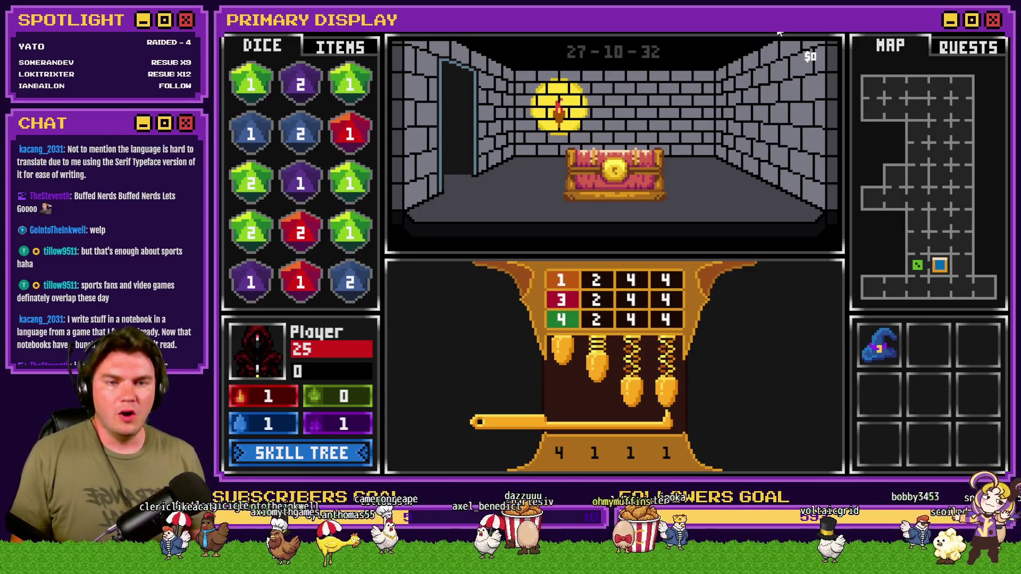
# Step: Close the dungeon playtest to get back to the TheTomb map in the editor
pyautogui.hotkey('alt', 'F4')
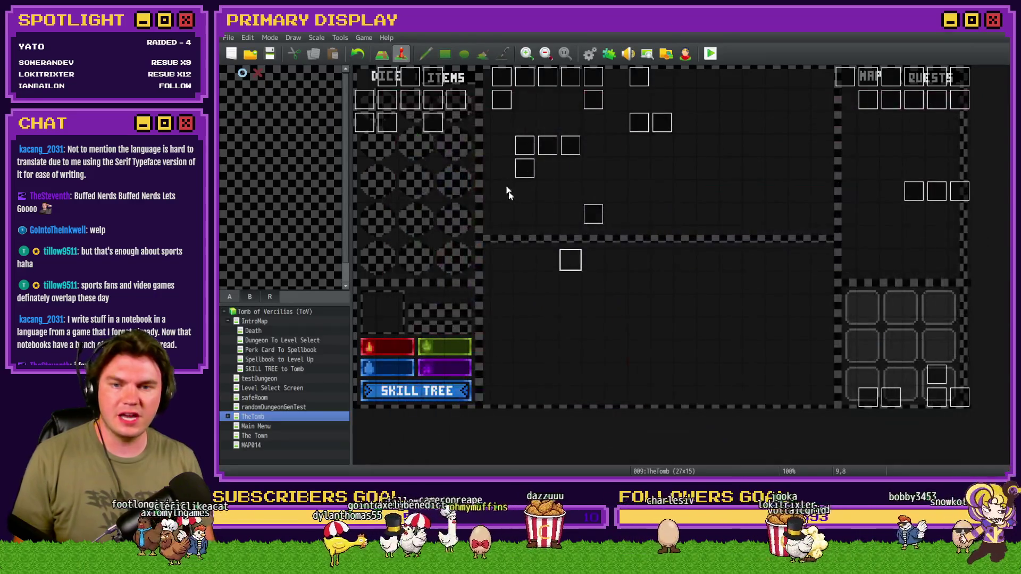
# Step: Open the Tomb Master event on page 5 and select its Check First Pins commands
pyautogui.doubleClick(501, 191)
pyautogui.click(461, 123)
pyautogui.click(447, 122)
pyautogui.moveTo(842, 181)
pyautogui.mouseDown()
pyautogui.moveTo(866, 327)
pyautogui.moveTo(867, 305)
pyautogui.mouseUp()
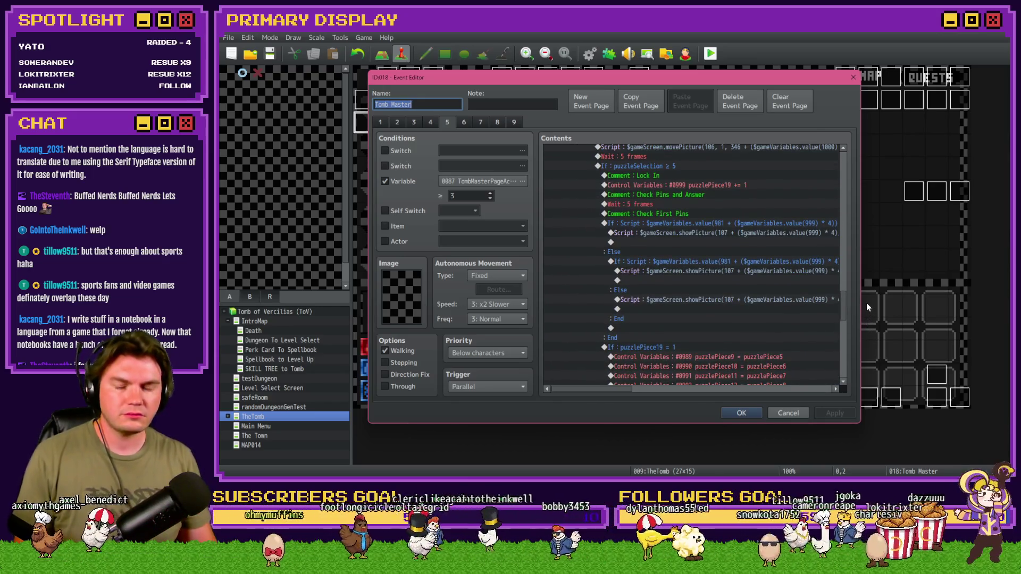
pyautogui.moveTo(655, 215); pyautogui.dragTo(662, 246)
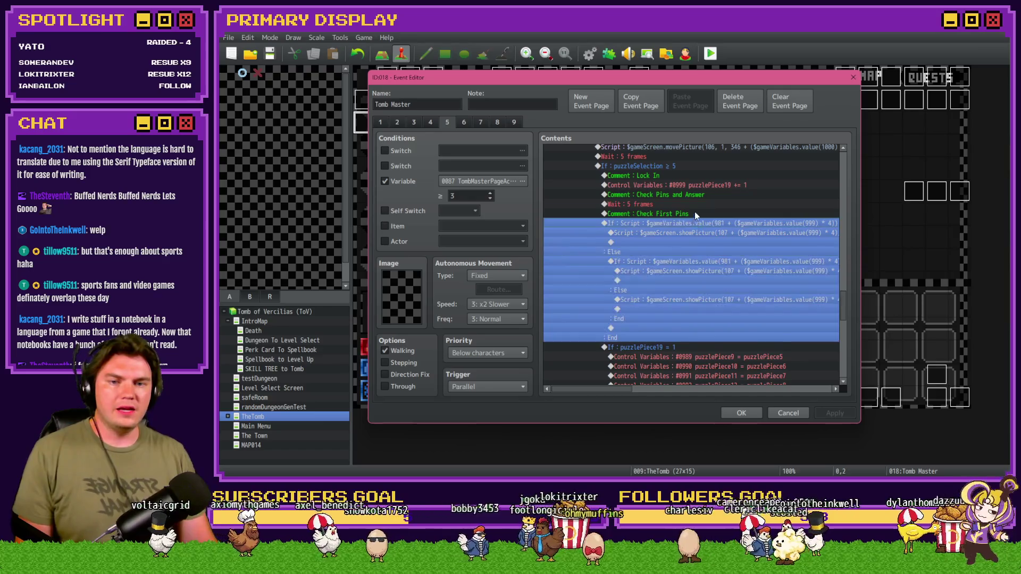
pyautogui.click(694, 223)
pyautogui.click(698, 234)
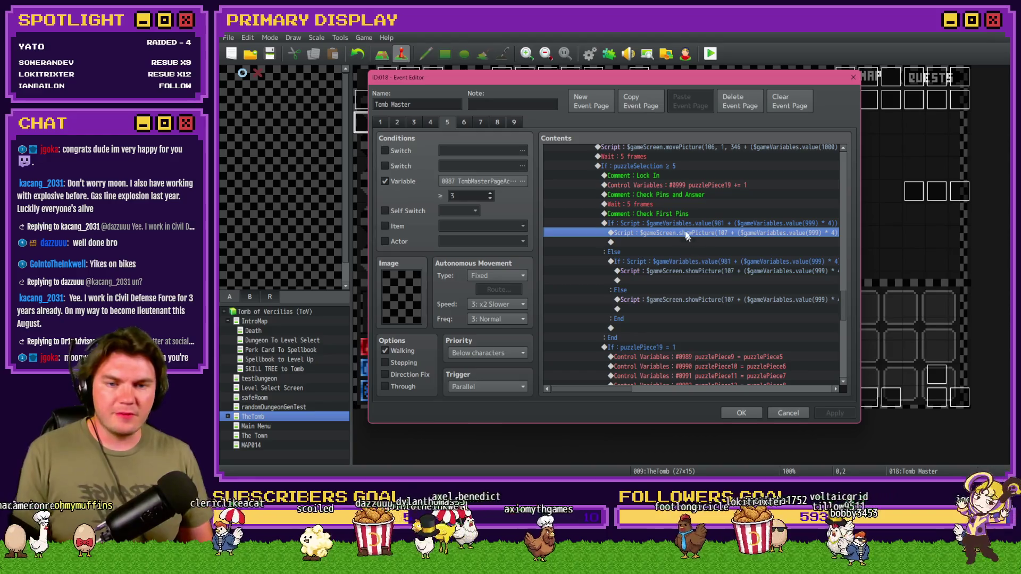
# Step: Insert a new Loop right after the Check First Pins comment
pyautogui.moveTo(687, 237); pyautogui.dragTo(653, 343)
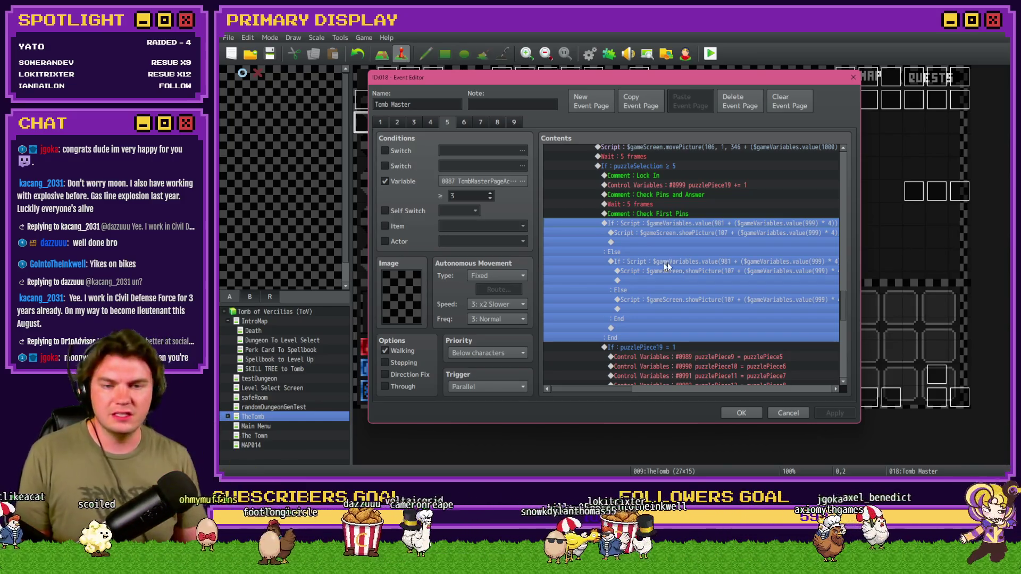
pyautogui.click(653, 215)
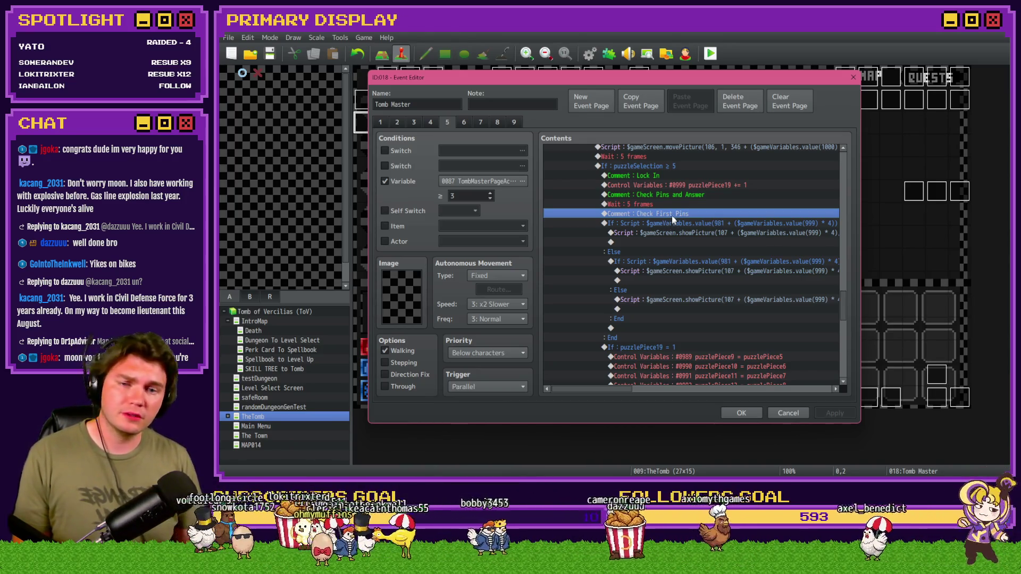
pyautogui.click(673, 219)
pyautogui.press('Insert')
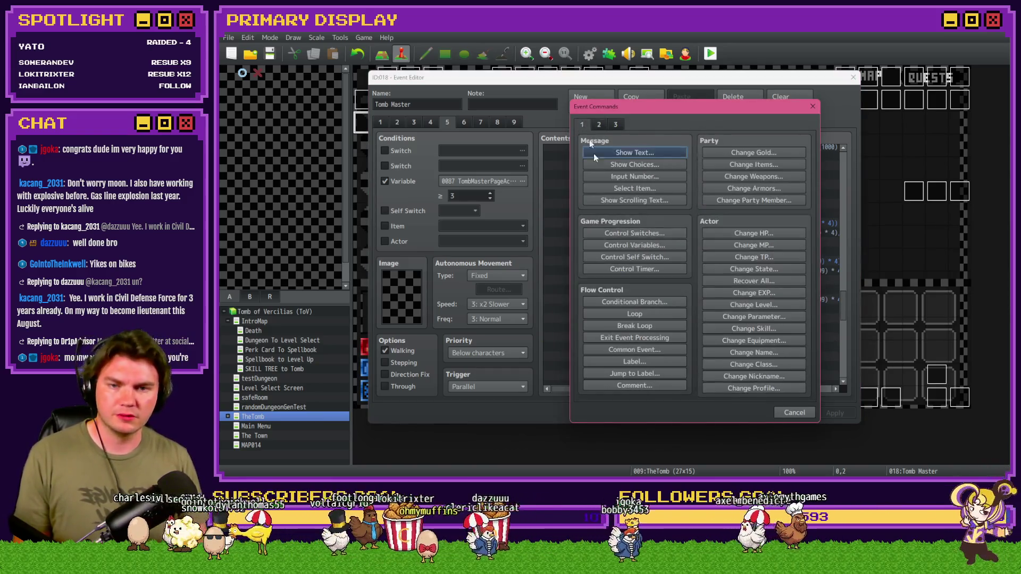
pyautogui.click(655, 313)
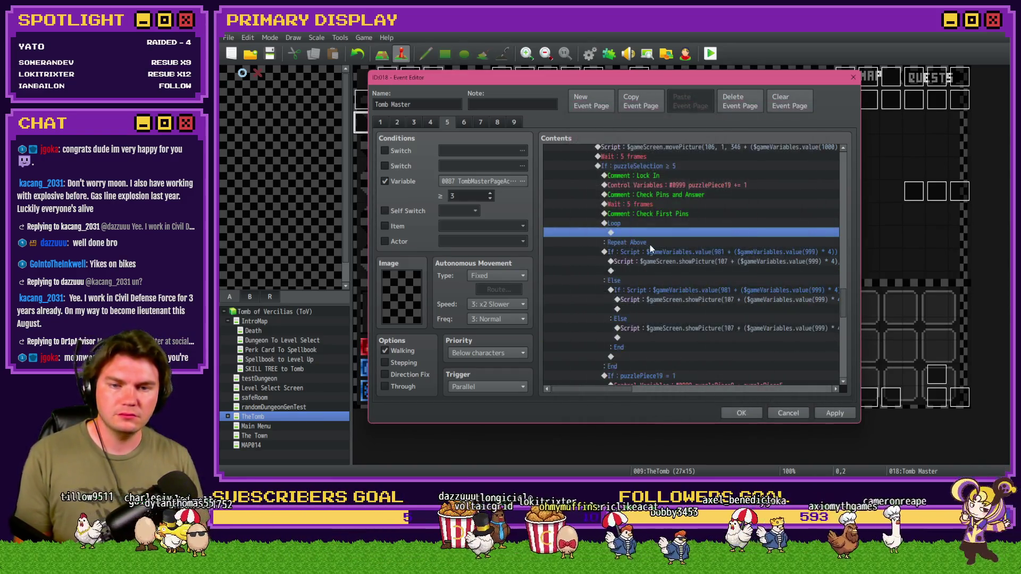
# Step: Cut the If…Else pin-check block and paste it inside the Loop before Repeat Above
pyautogui.click(649, 251)
pyautogui.hotkey('ctrl', 'x')
pyautogui.click(647, 233)
pyautogui.hotkey('ctrl', 'v')
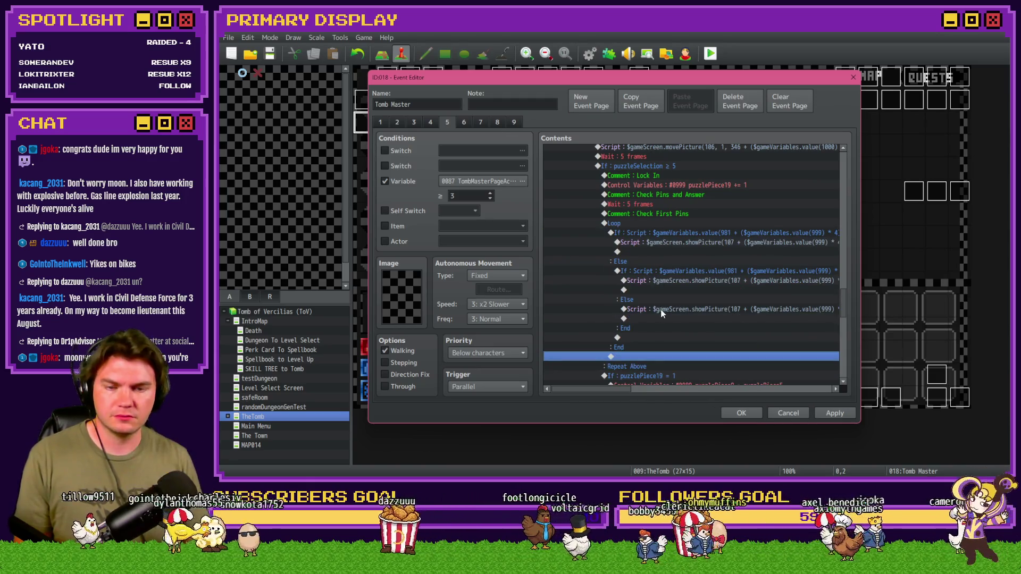
pyautogui.click(631, 234)
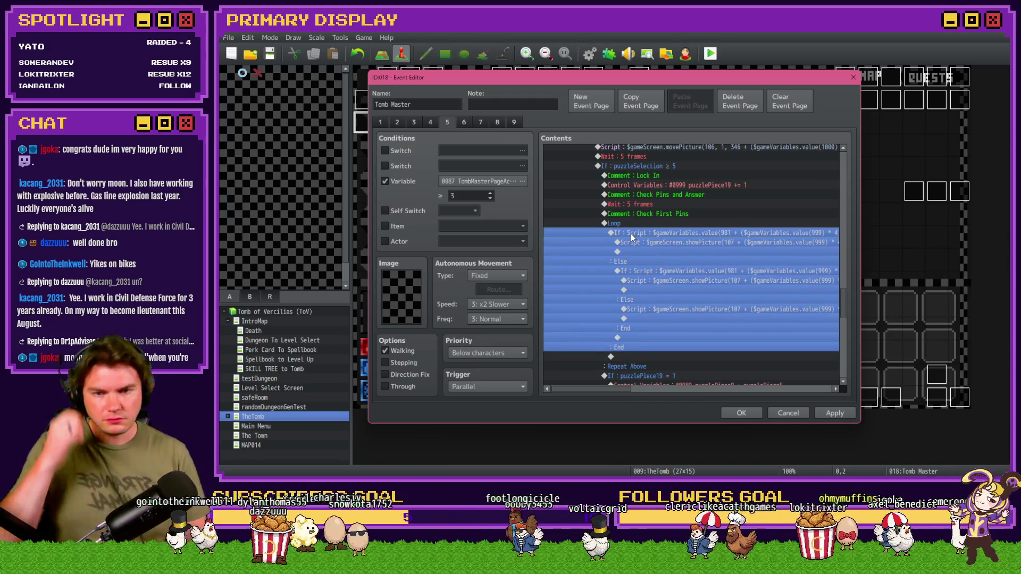
pyautogui.doubleClick(630, 222)
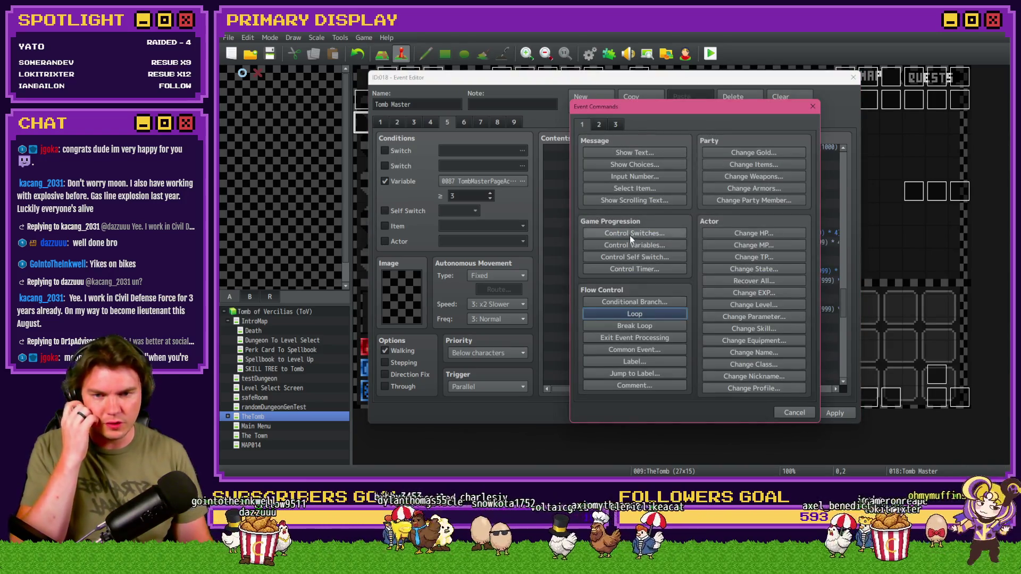
# Step: Add a Control Variables command setting #0998 puzzlePiece18 to 0 before the Loop
pyautogui.click(634, 245)
pyautogui.click(686, 194)
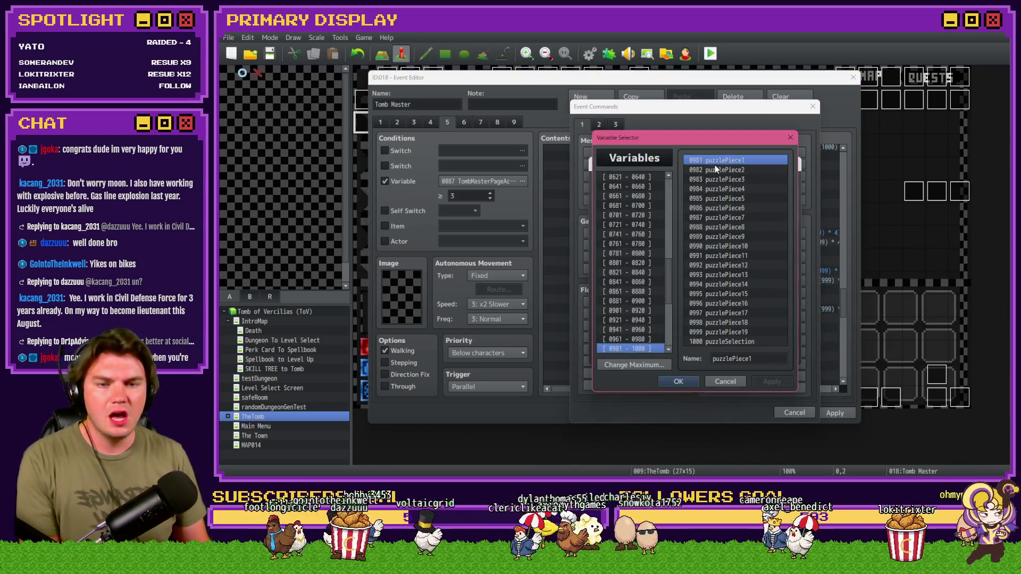
pyautogui.press('Down')
pyautogui.press('Down')
pyautogui.press('Down')
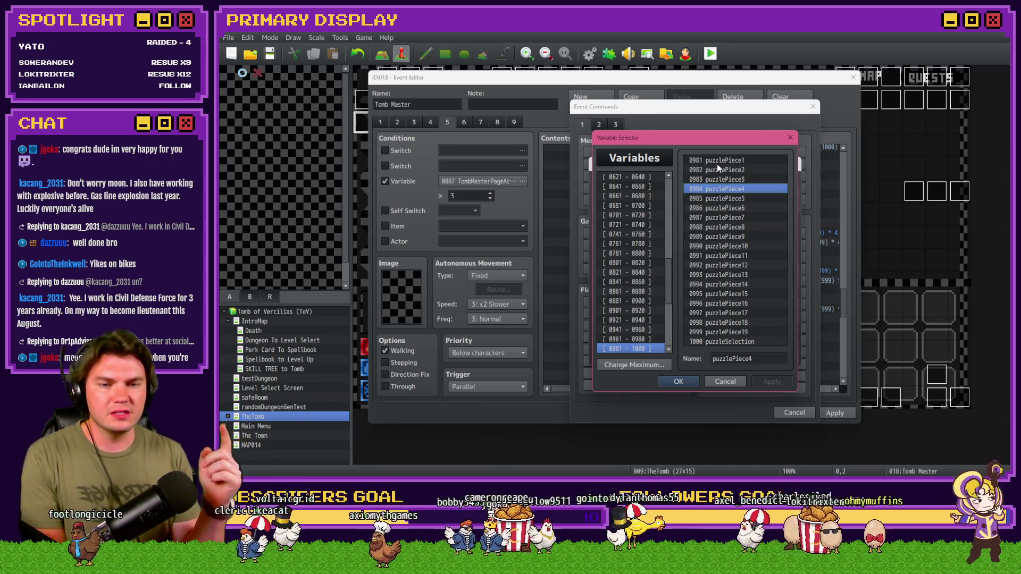
pyautogui.press('Down')
pyautogui.press('Down')
pyautogui.press('Down')
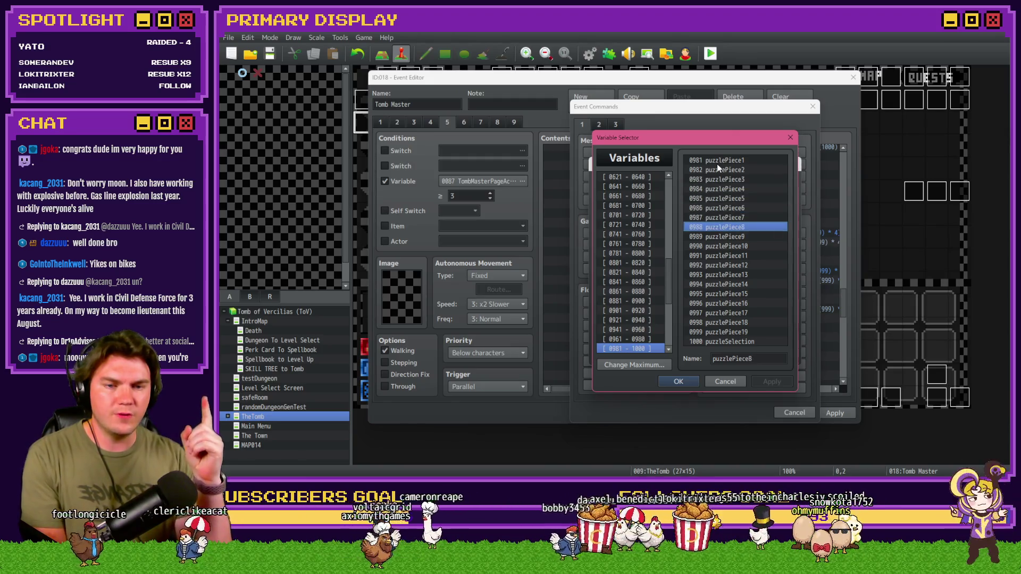
pyautogui.press('Down')
pyautogui.press('Down')
pyautogui.press('Down')
pyautogui.press('Down')
pyautogui.press('Down')
pyautogui.press('Down')
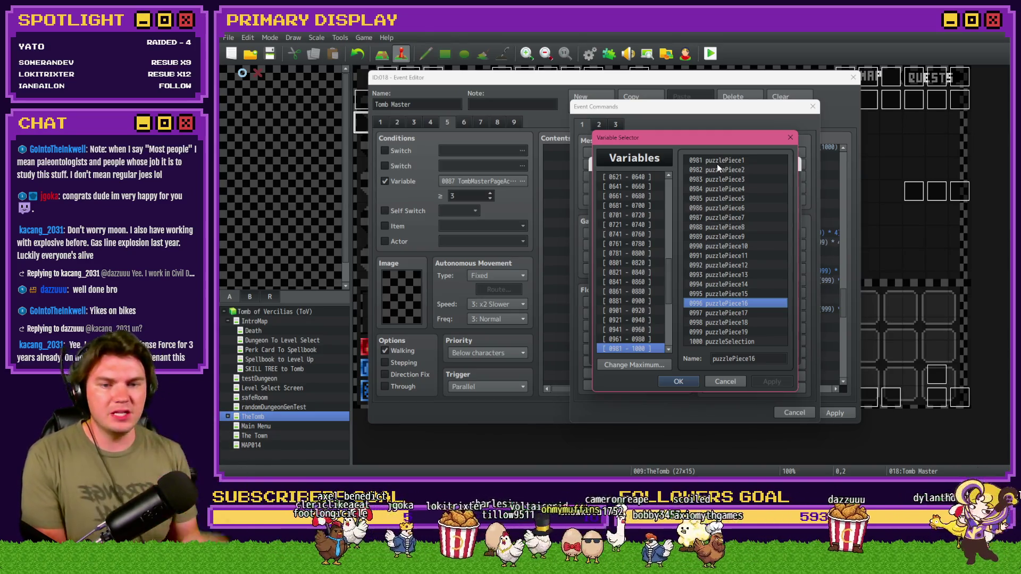
pyautogui.press('Down')
pyautogui.press('Down')
pyautogui.press('Down')
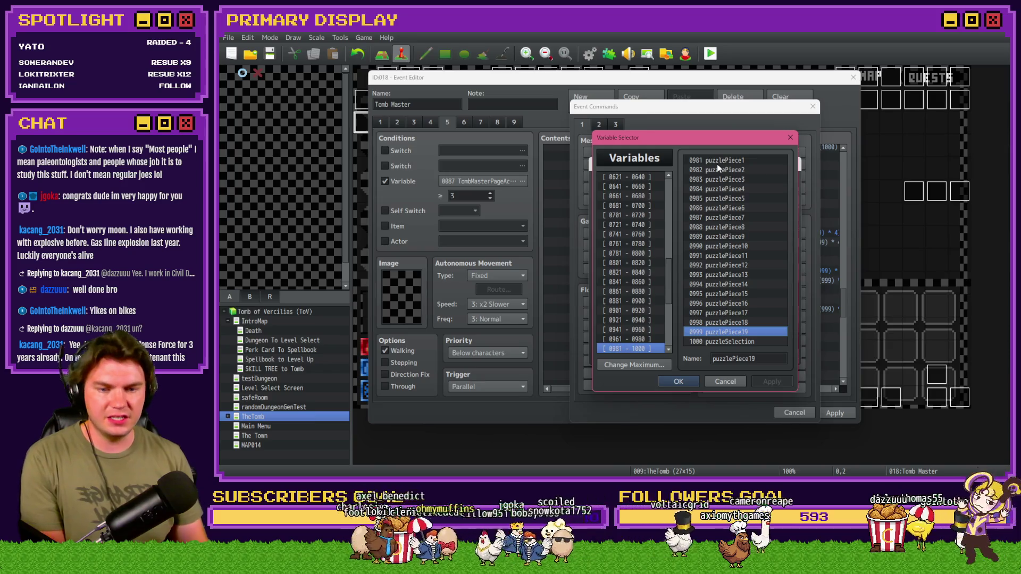
pyautogui.press('Up')
pyautogui.press('Up')
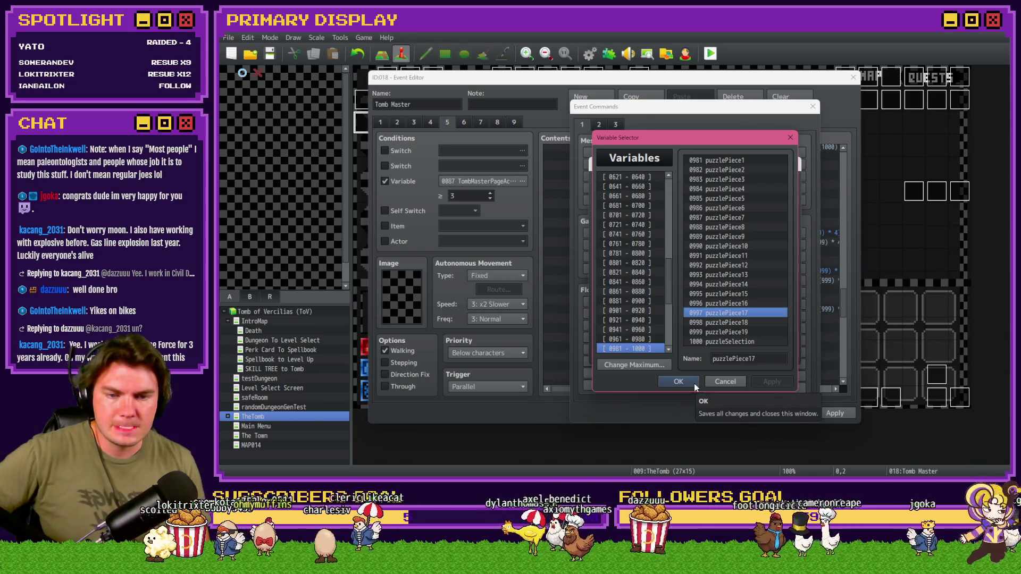
pyautogui.click(694, 382)
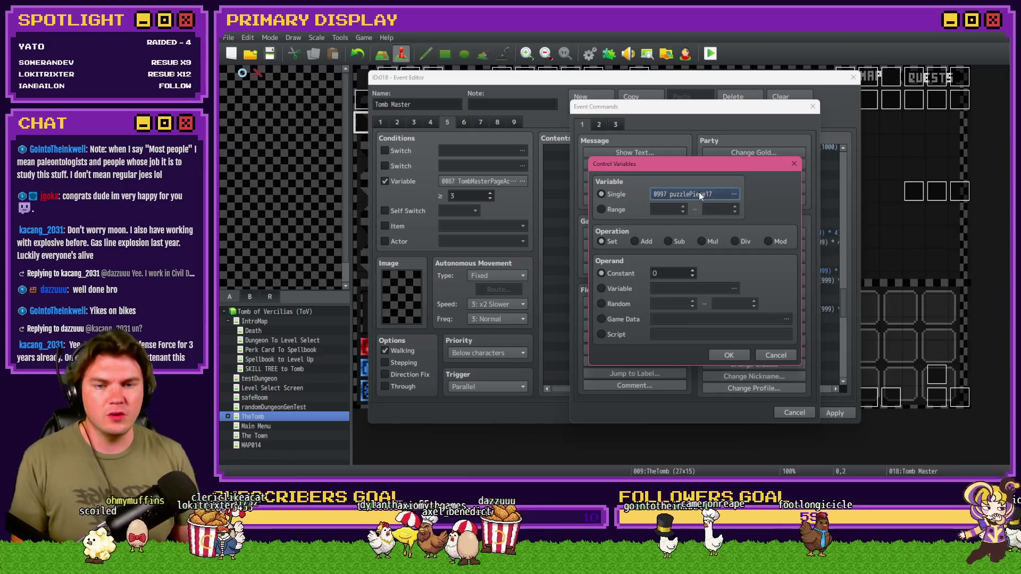
pyautogui.click(699, 193)
pyautogui.doubleClick(719, 321)
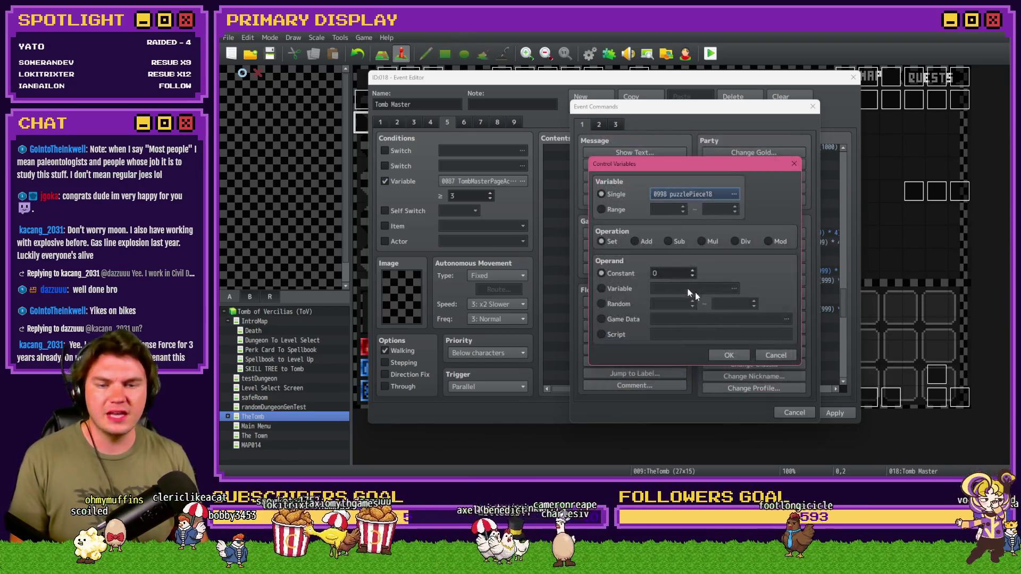
pyautogui.click(729, 355)
# Step: Copy that line to the loop's end and change it to add constant 1 to puzzlePiece18
pyautogui.click(670, 224)
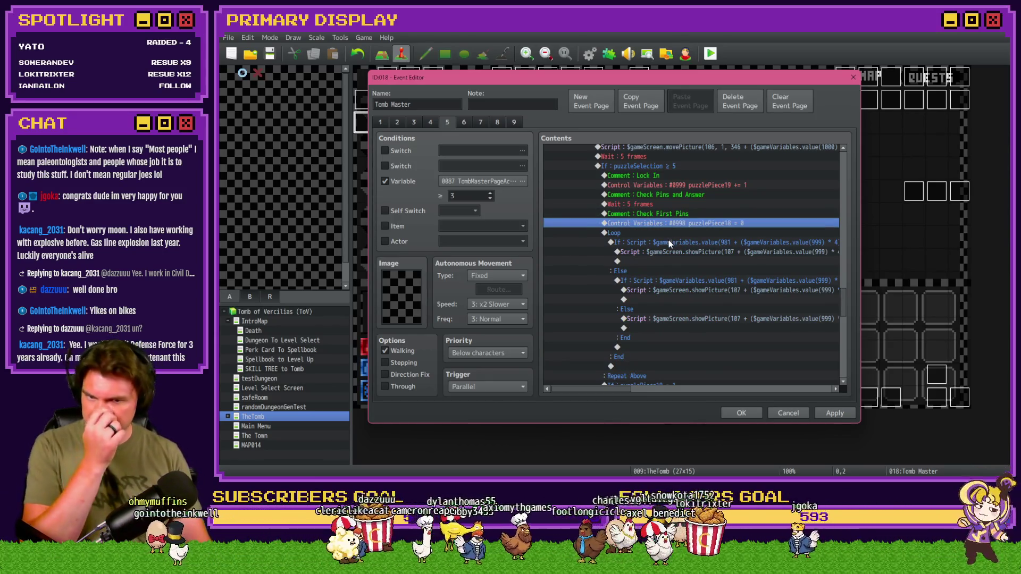
pyautogui.click(667, 243)
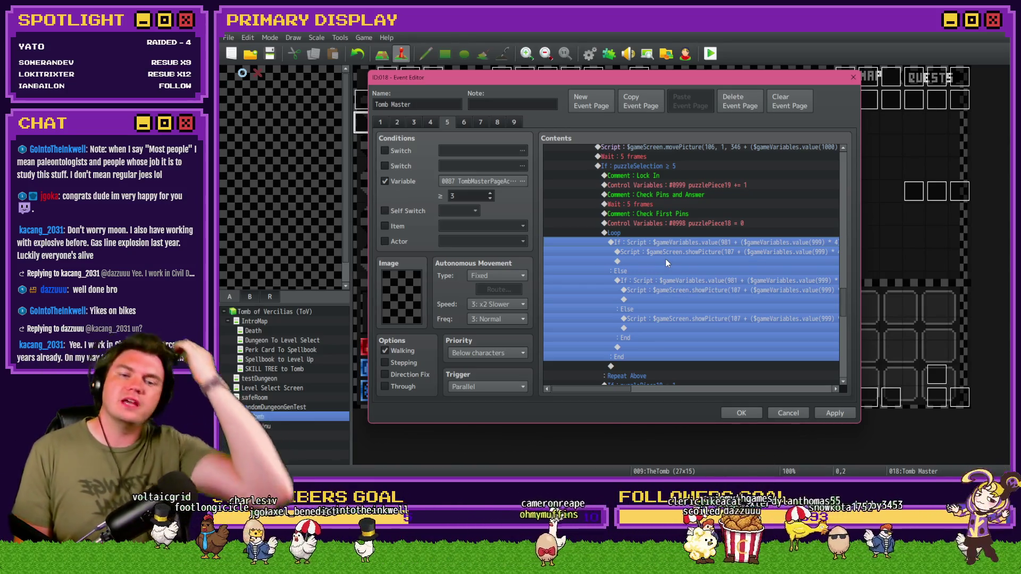
pyautogui.click(682, 225)
pyautogui.click(650, 370)
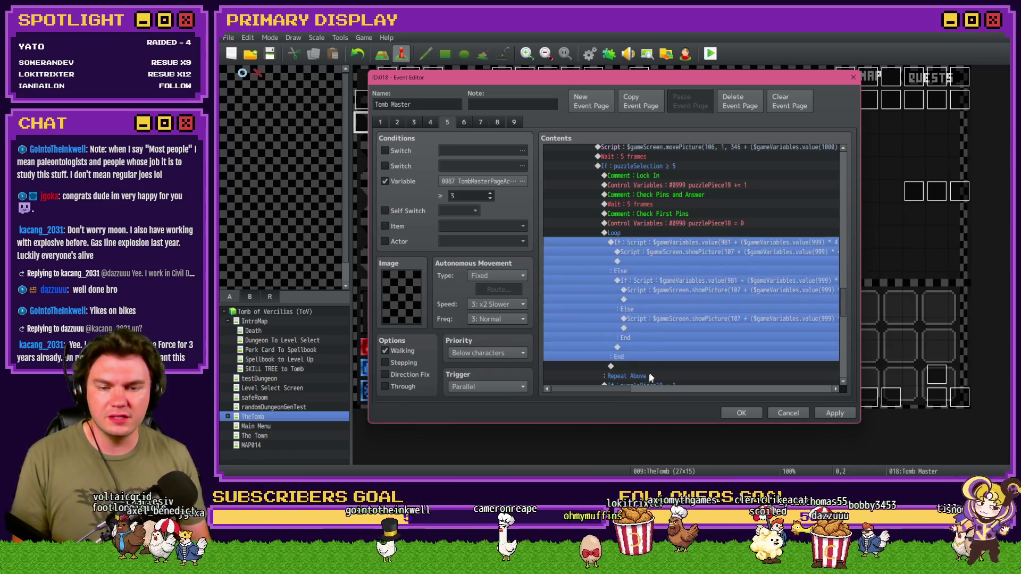
pyautogui.click(649, 369)
pyautogui.hotkey('ctrl', 'v')
pyautogui.doubleClick(653, 367)
pyautogui.click(636, 241)
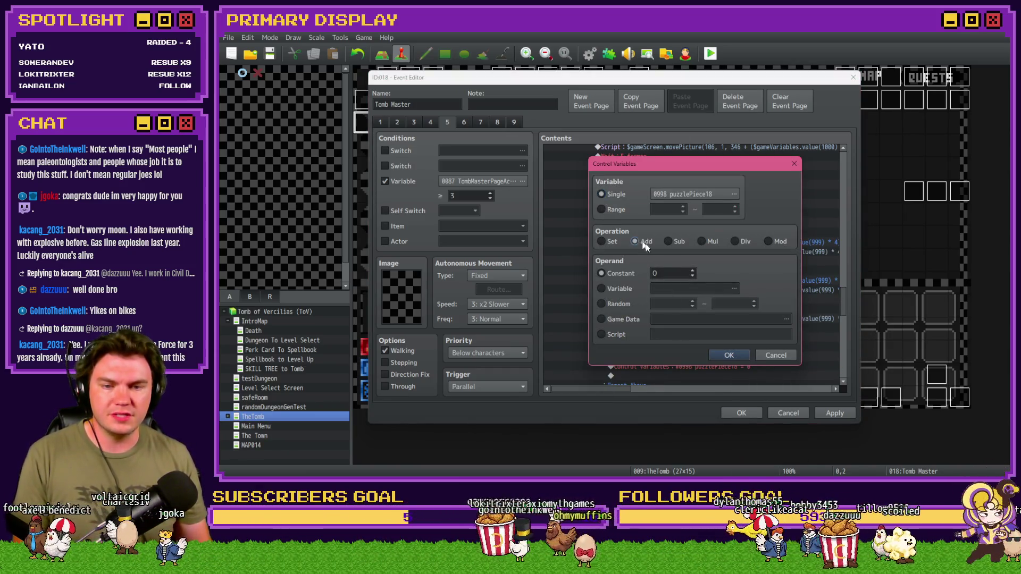
pyautogui.write('1')
pyautogui.click(727, 354)
pyautogui.scroll(-2, 694, 336)
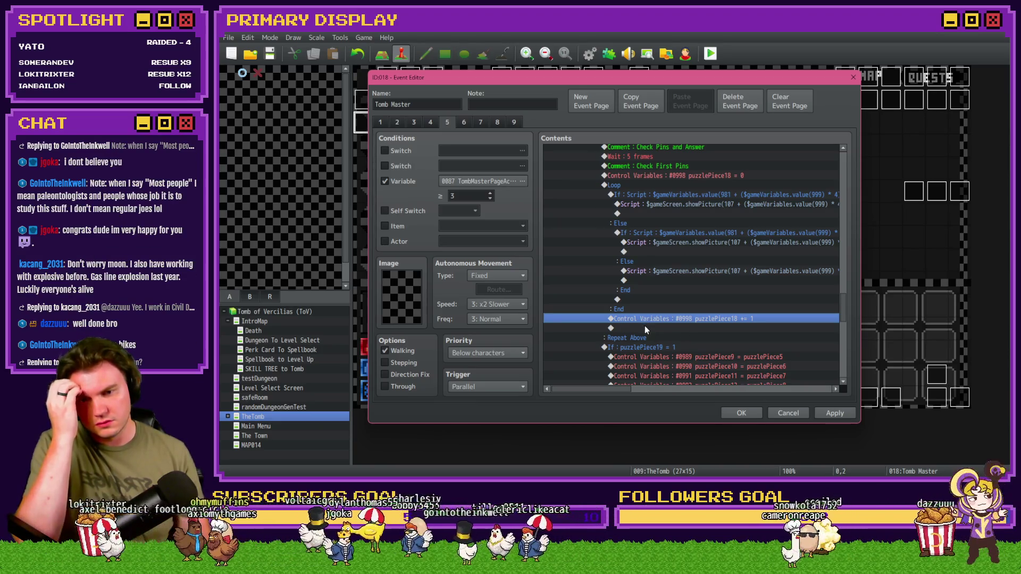
pyautogui.doubleClick(645, 327)
# Step: Insert a Conditional Branch testing whether puzzlePiece18 is greater than or equal to 4
pyautogui.click(634, 302)
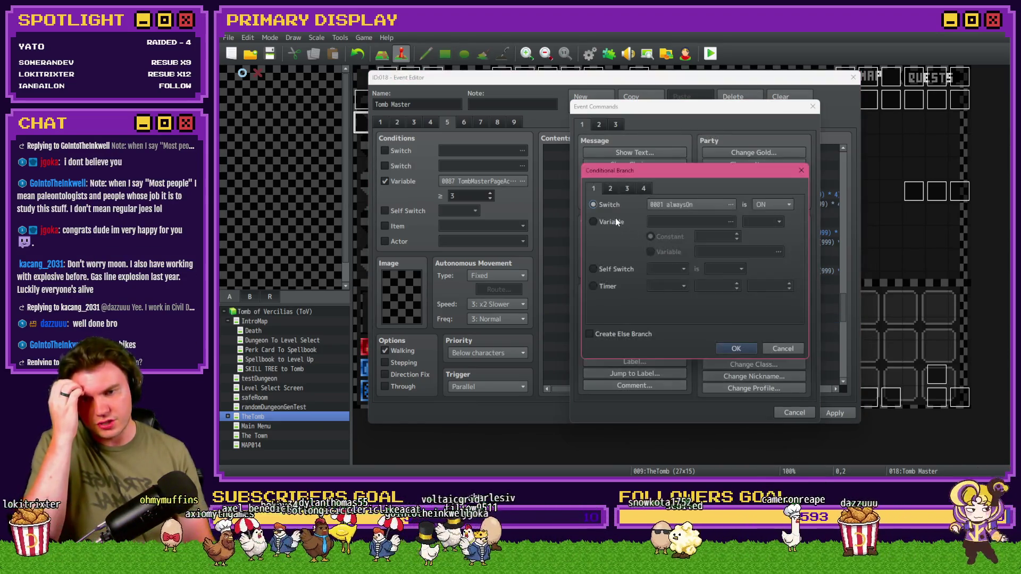
pyautogui.click(731, 221)
pyautogui.click(674, 380)
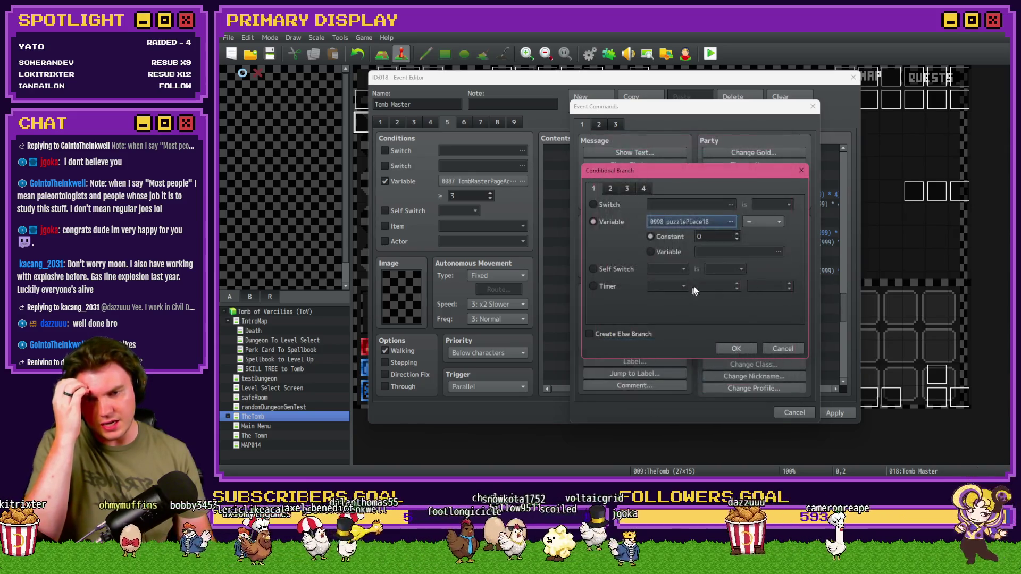
pyautogui.click(768, 221)
pyautogui.click(763, 244)
pyautogui.click(726, 237)
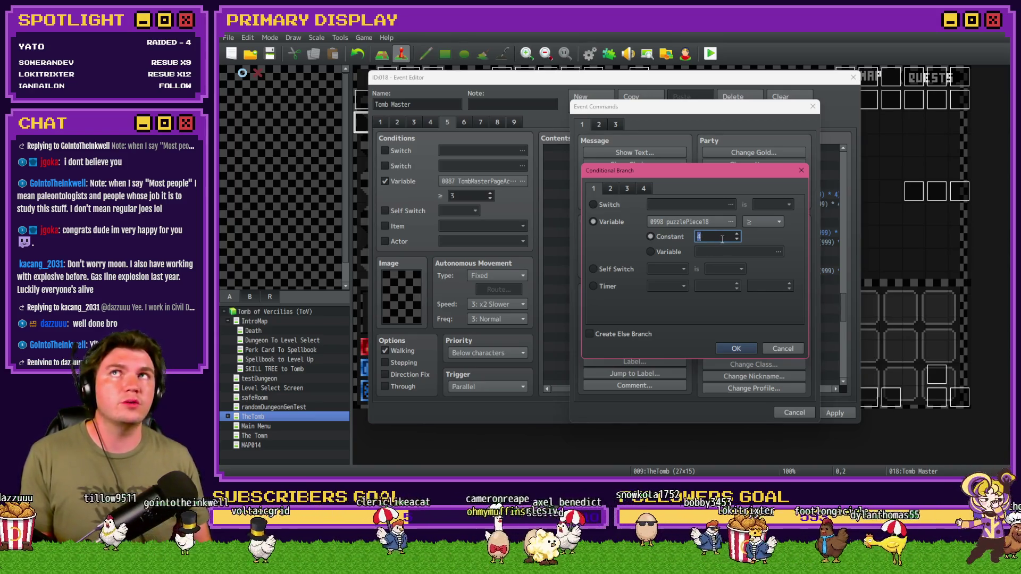
pyautogui.click(729, 350)
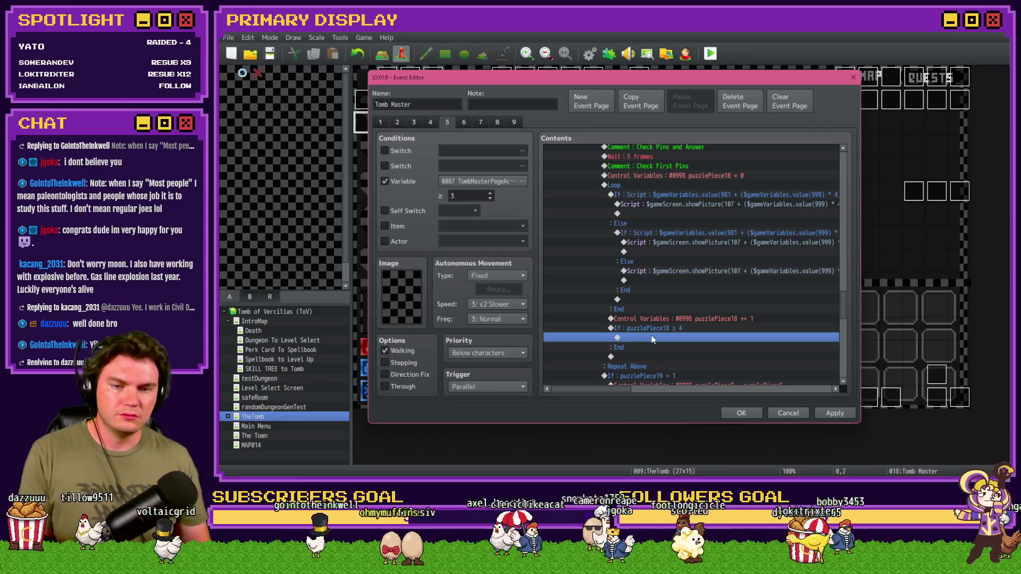
# Step: Put a Break Loop inside that branch and open the first If : Script condition for editing
pyautogui.doubleClick(653, 338)
pyautogui.click(657, 325)
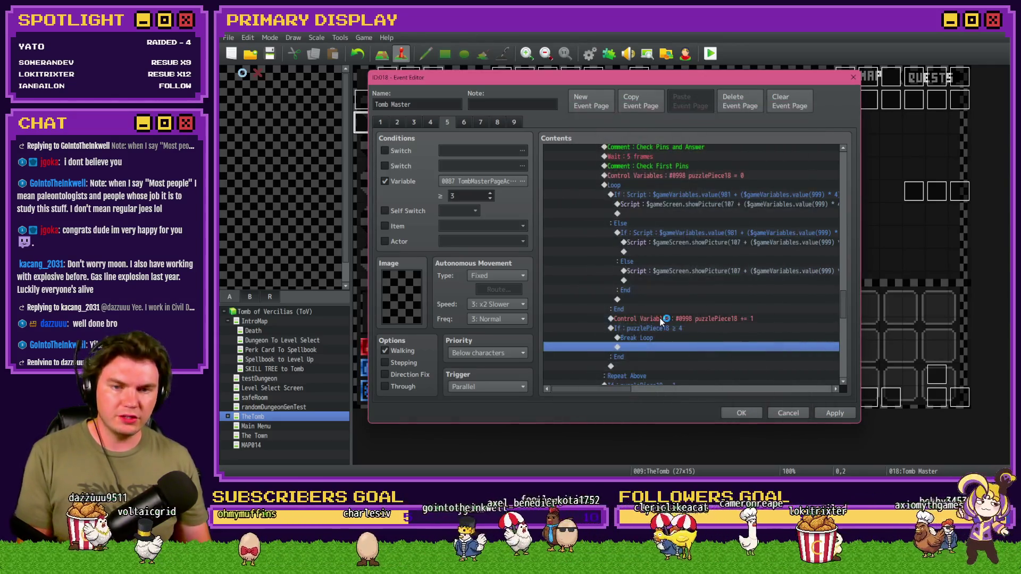
pyautogui.moveTo(695, 201); pyautogui.dragTo(695, 194)
pyautogui.doubleClick(695, 194)
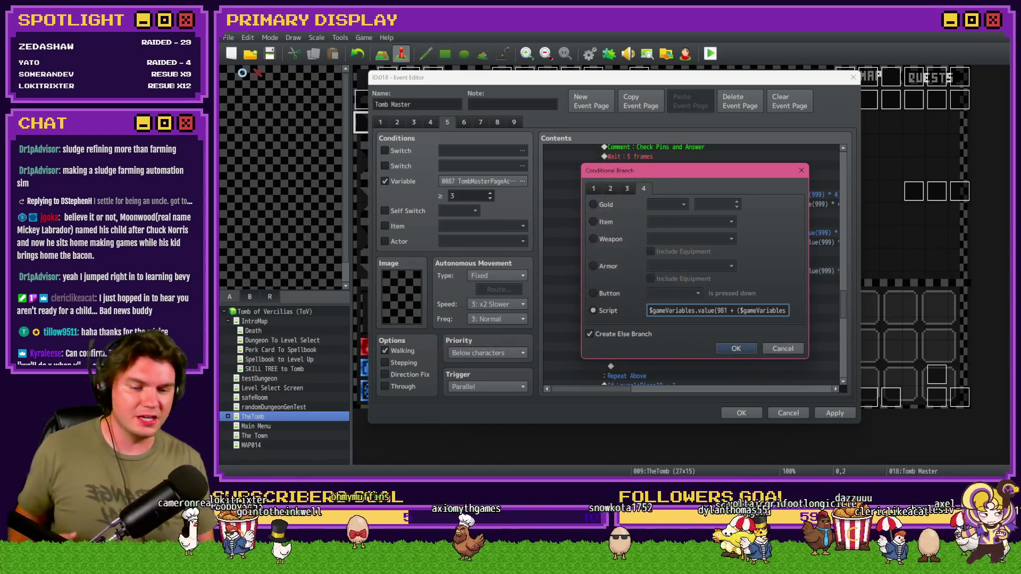
# Step: Switch from RPG Maker MZ to the Tomb of Vercilias Trello board
pyautogui.hotkey('alt', 'Tab')
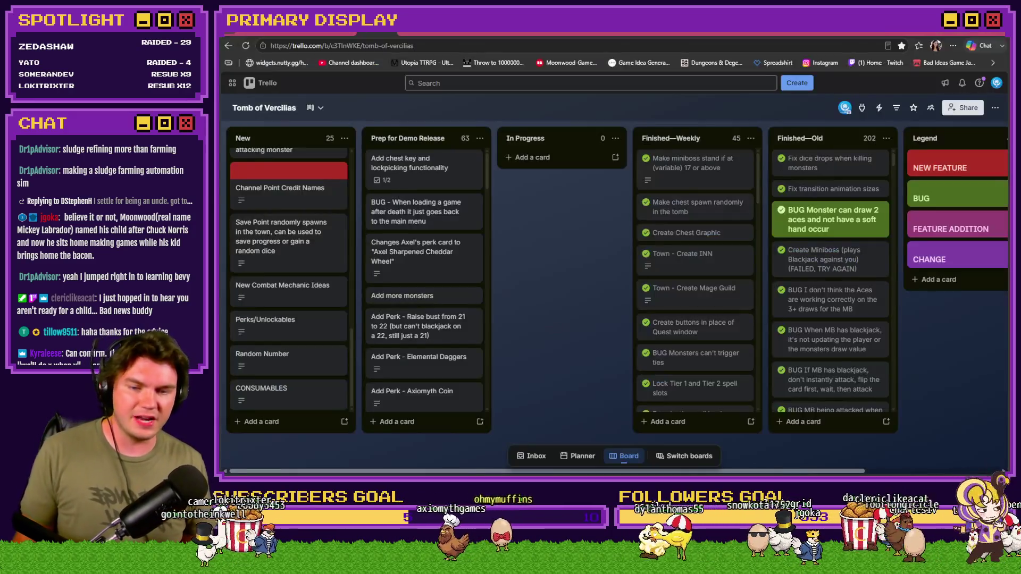
# Step: Open the Channel Point Credit Names card and change one viewer's count from x7 to x8
pyautogui.click(280, 191)
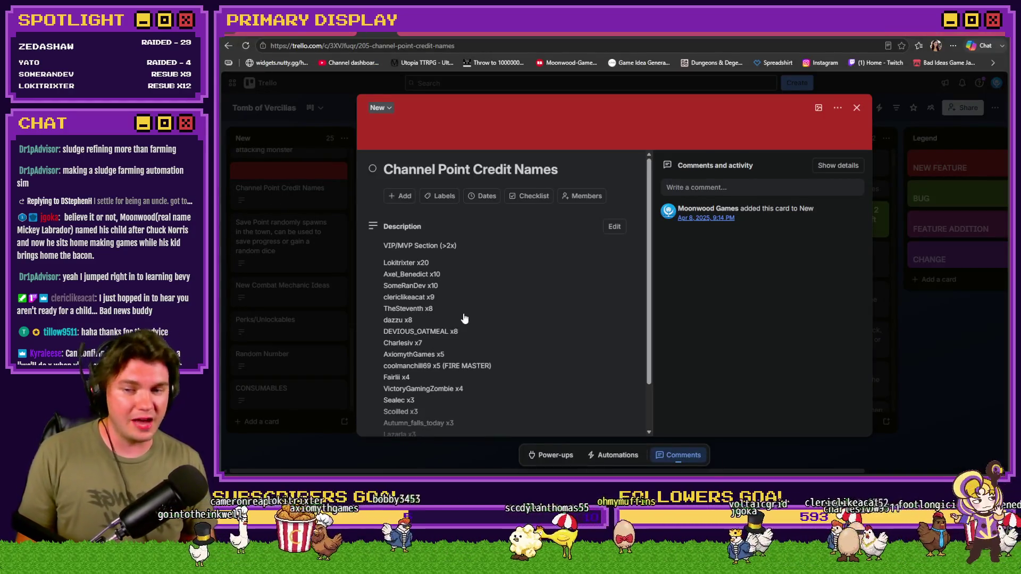
pyautogui.click(464, 322)
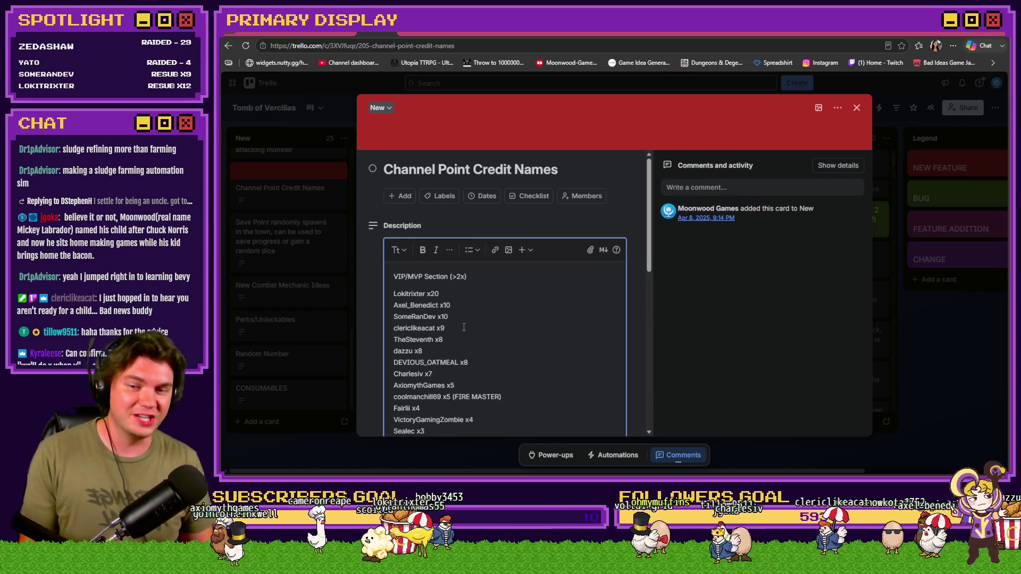
pyautogui.click(441, 375)
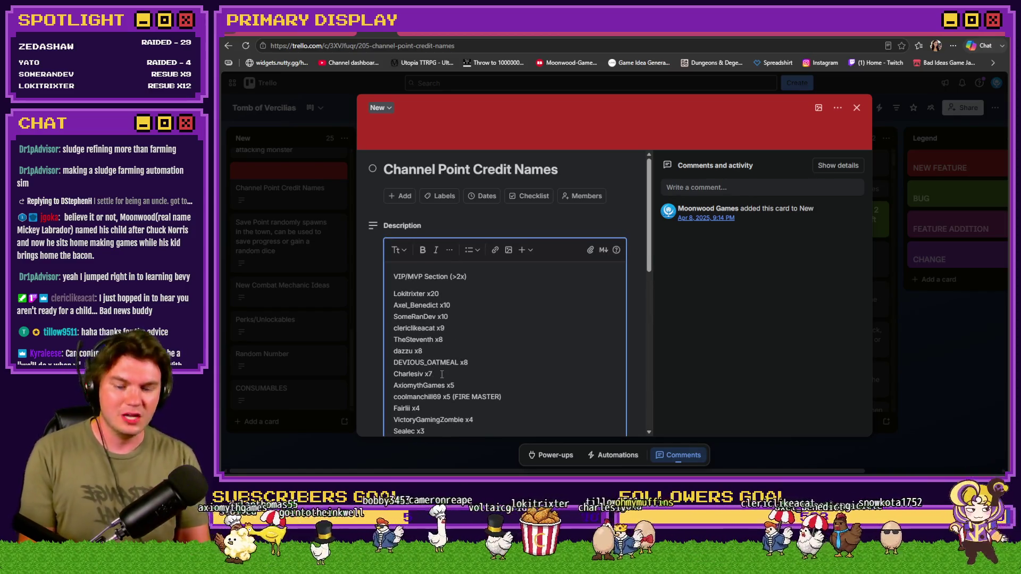
pyautogui.press('BackSpace')
pyautogui.write('8')
# Step: Move the x8 line just below the x9 entry, save the description, and close the card
pyautogui.moveTo(441, 374); pyautogui.dragTo(390, 374)
pyautogui.hotkey('ctrl', 'c')
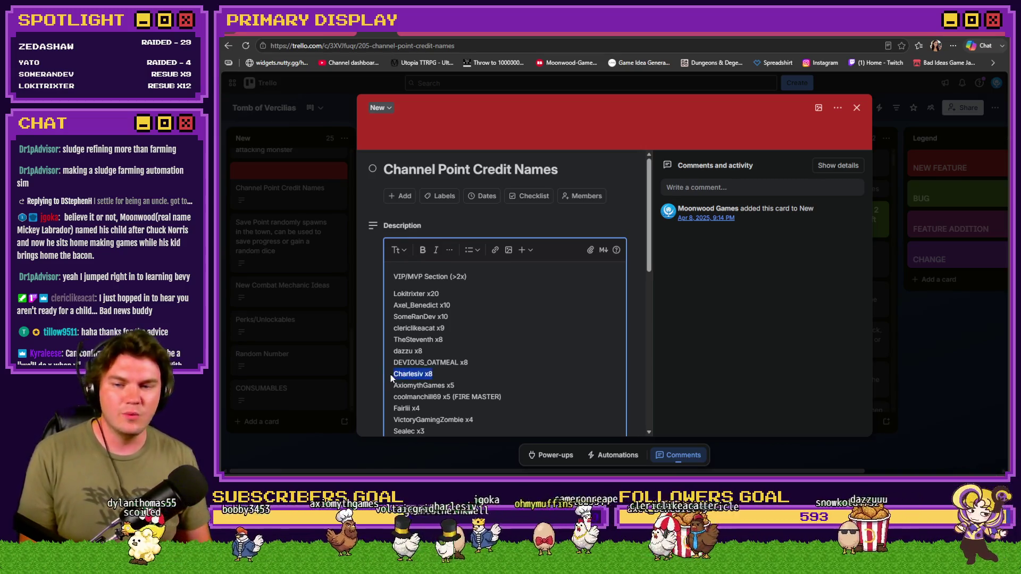
pyautogui.press('BackSpace')
pyautogui.press('BackSpace')
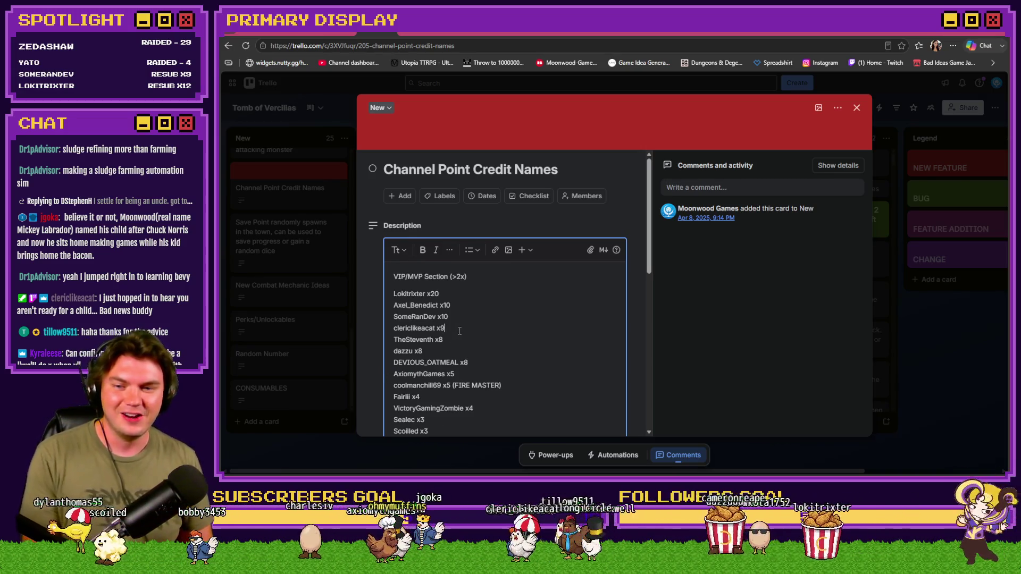
pyautogui.click(459, 331)
pyautogui.hotkey('ctrl', 'v')
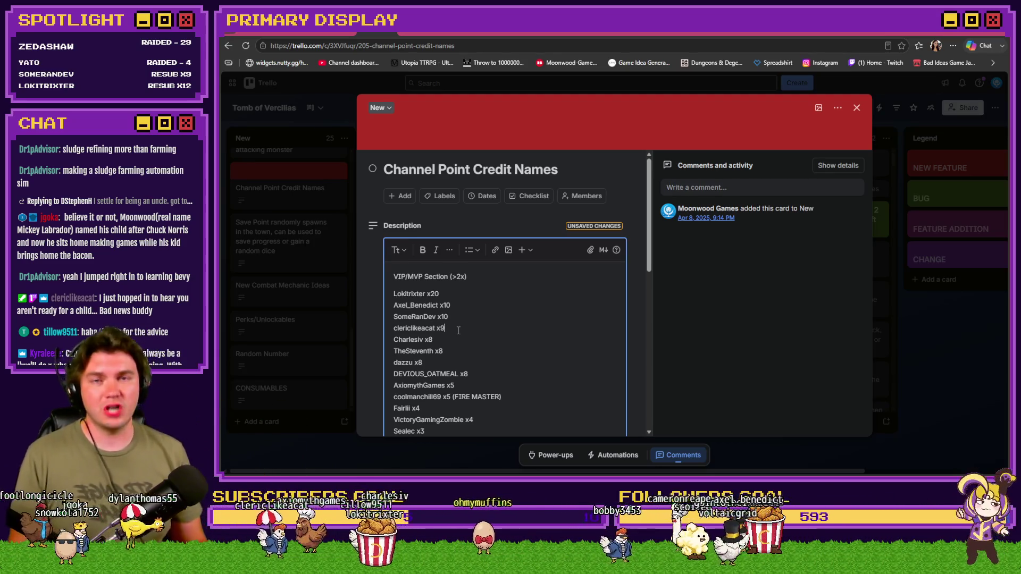
pyautogui.scroll(-2, 458, 330)
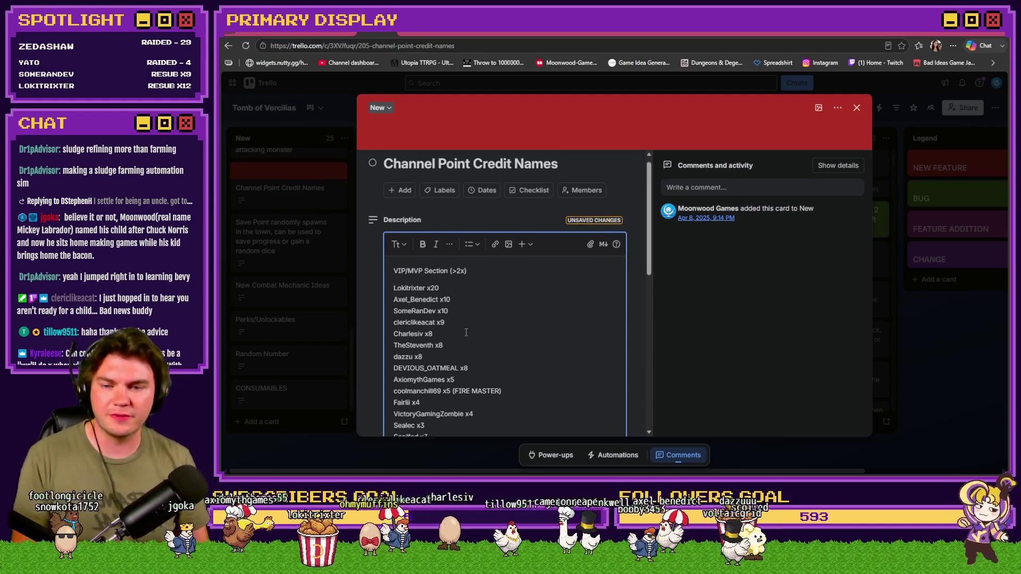
pyautogui.scroll(-5, 471, 324)
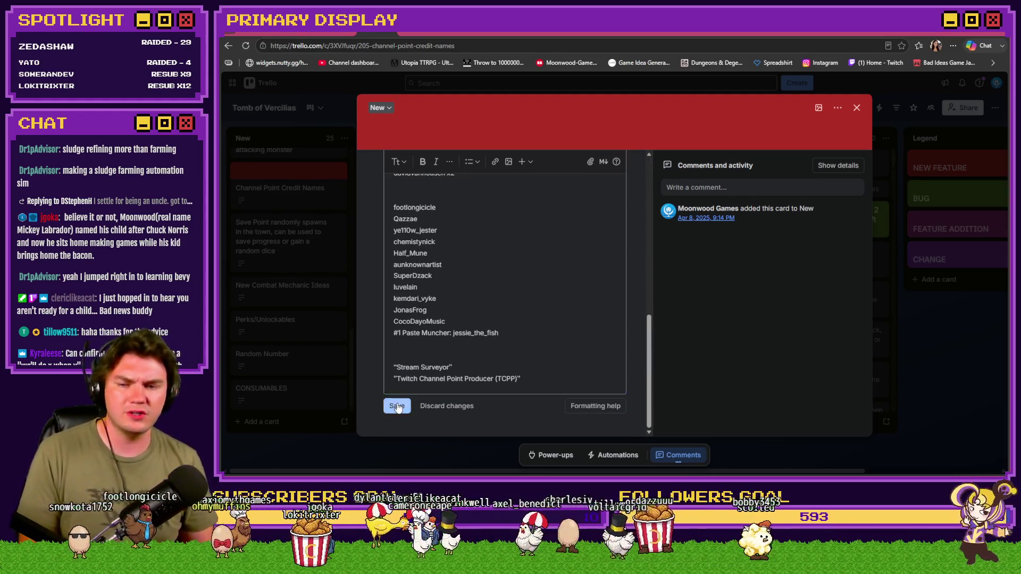
pyautogui.click(400, 408)
pyautogui.scroll(2, 495, 341)
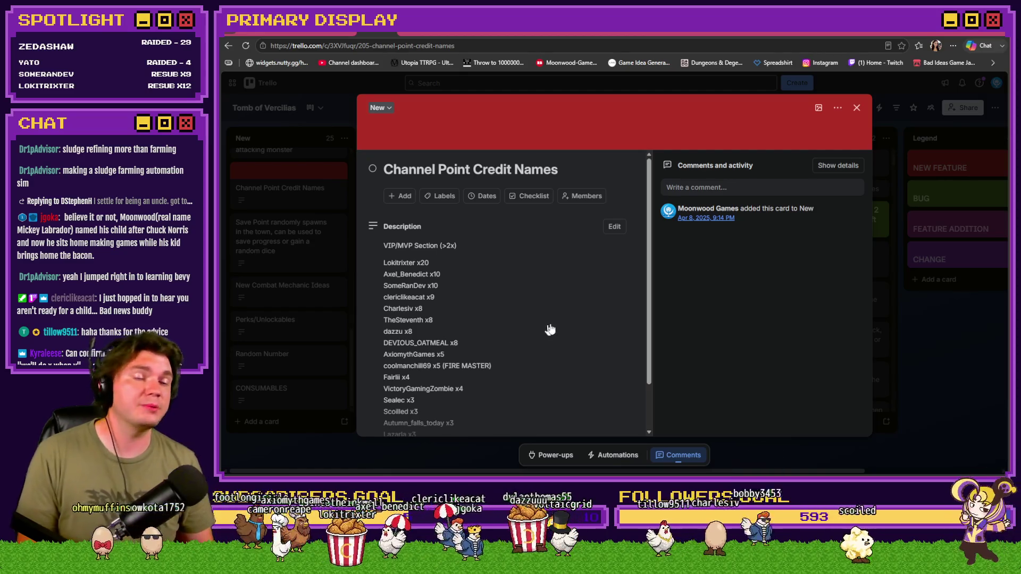
pyautogui.click(857, 107)
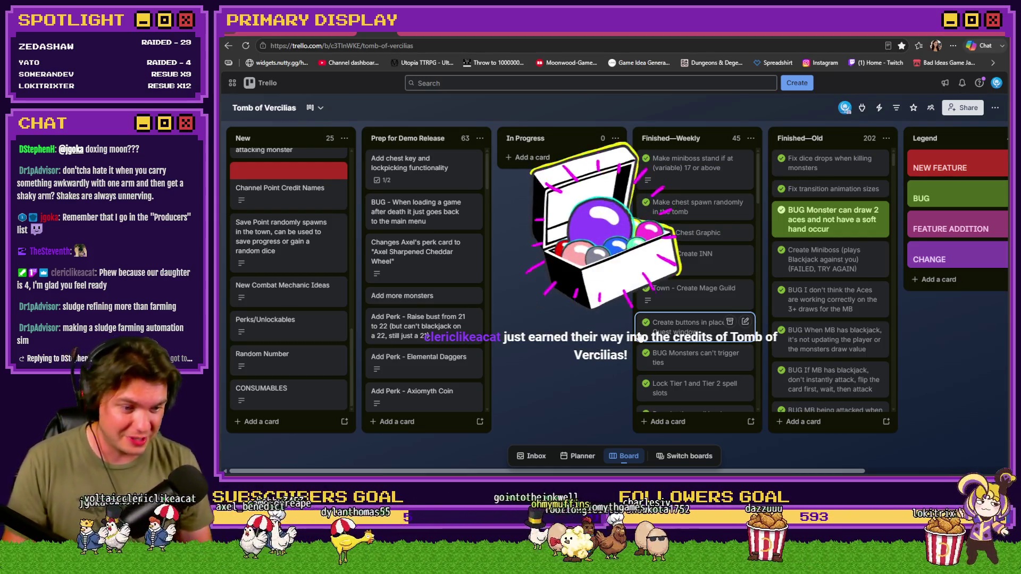
# Step: Open the Channel Point Credit Names card from the New list again
pyautogui.click(320, 199)
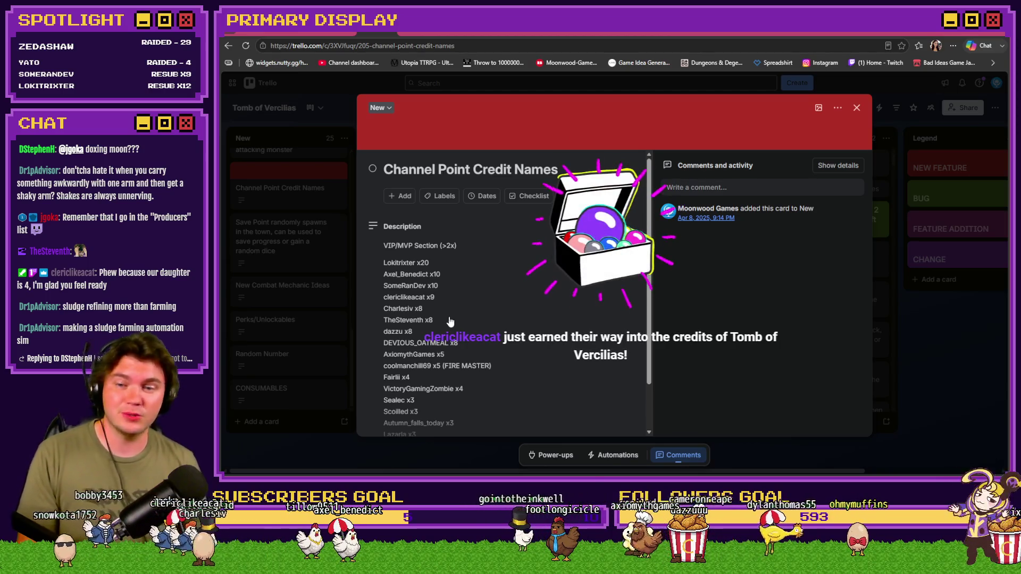
# Step: In the card description, change the x9 viewer's count to x11
pyautogui.click(442, 302)
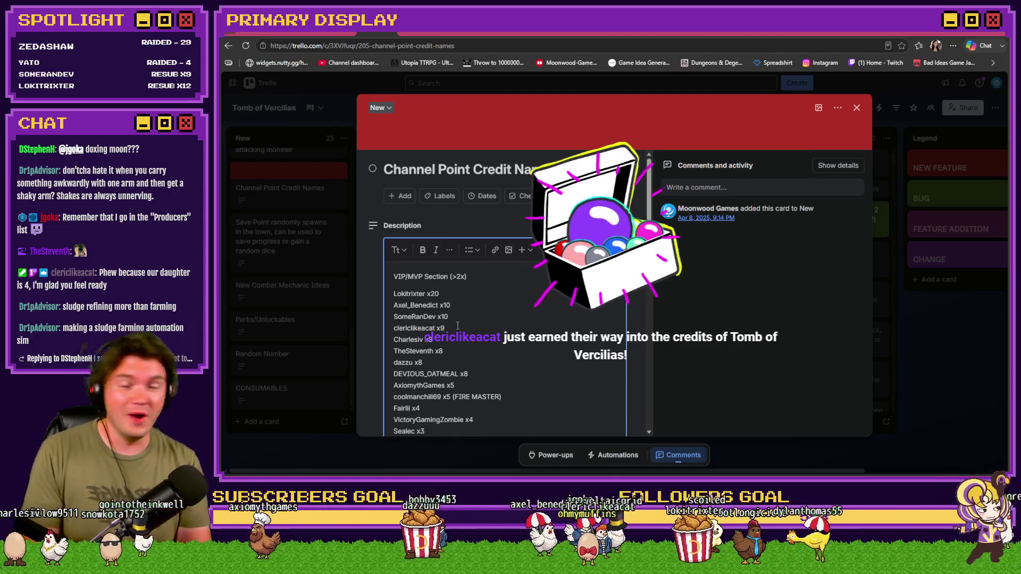
pyautogui.click(458, 326)
pyautogui.press('BackSpace')
pyautogui.write('11')
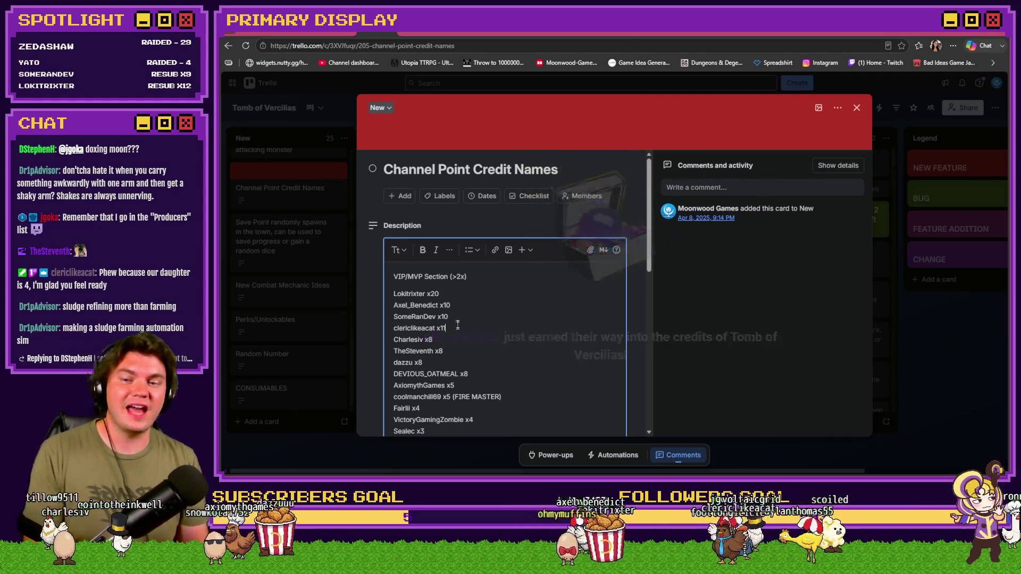
# Step: Move the x11 line up to second place under the x20 entry and save the description
pyautogui.moveTo(452, 328); pyautogui.dragTo(393, 328)
pyautogui.hotkey('ctrl', 'c')
pyautogui.press('BackSpace')
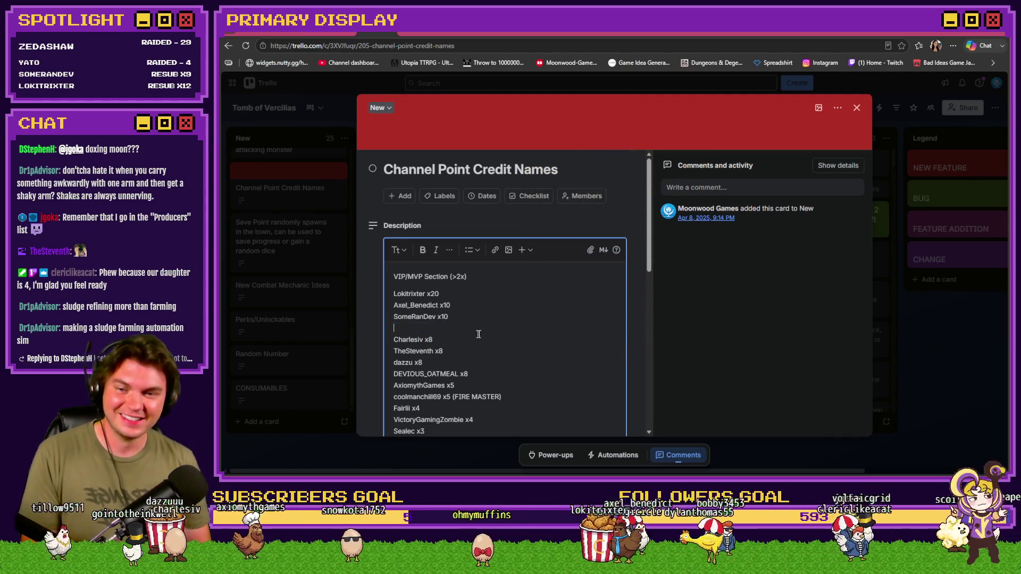
pyautogui.press('BackSpace')
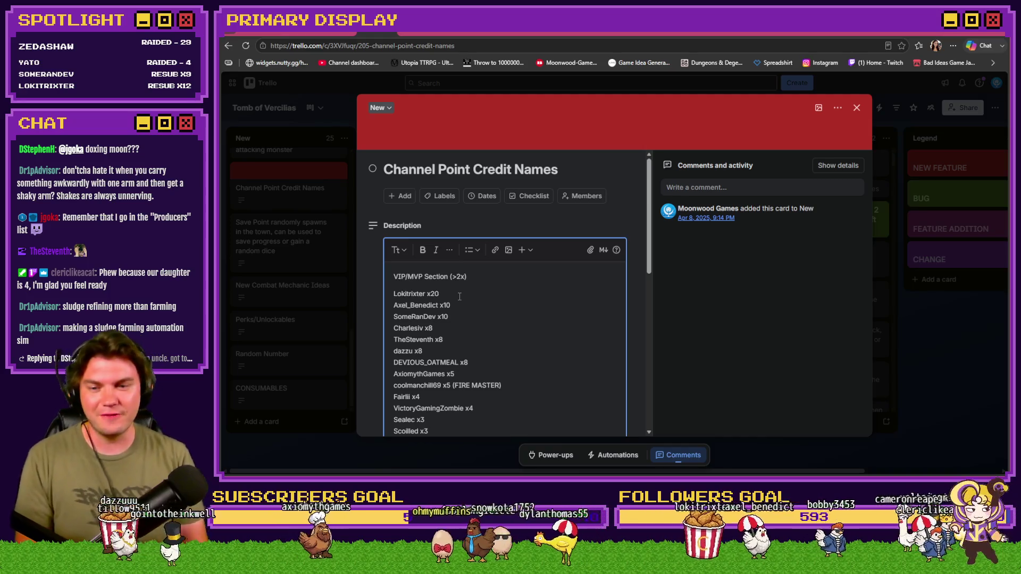
pyautogui.click(459, 297)
pyautogui.press('Return')
pyautogui.hotkey('ctrl', 'v')
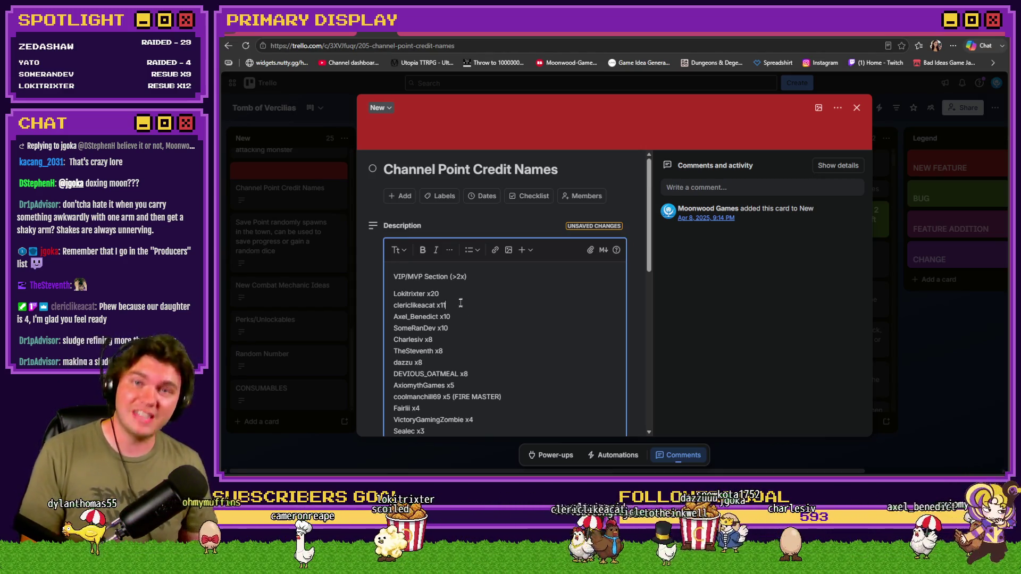
pyautogui.click(462, 297)
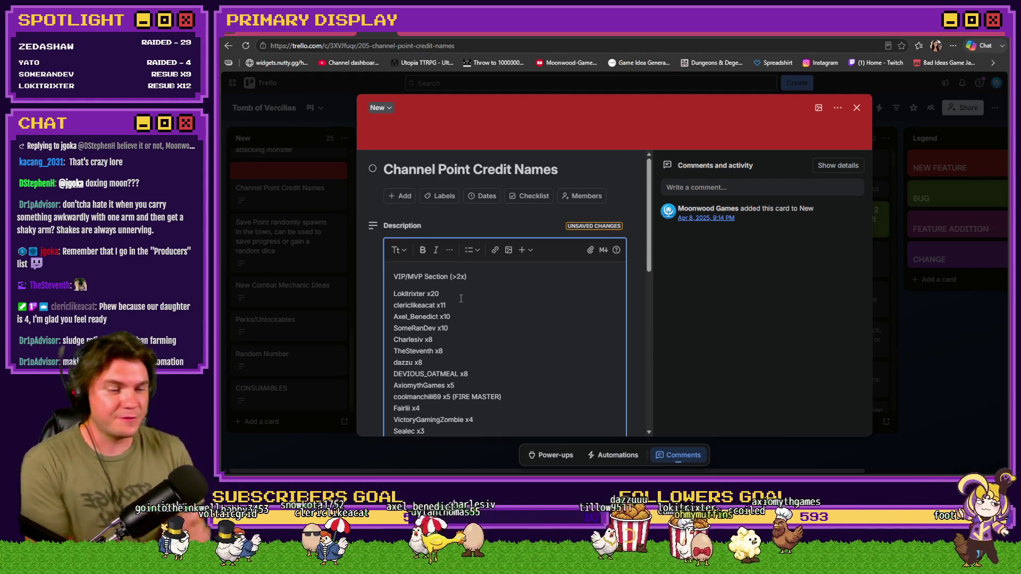
pyautogui.scroll(-10, 458, 319)
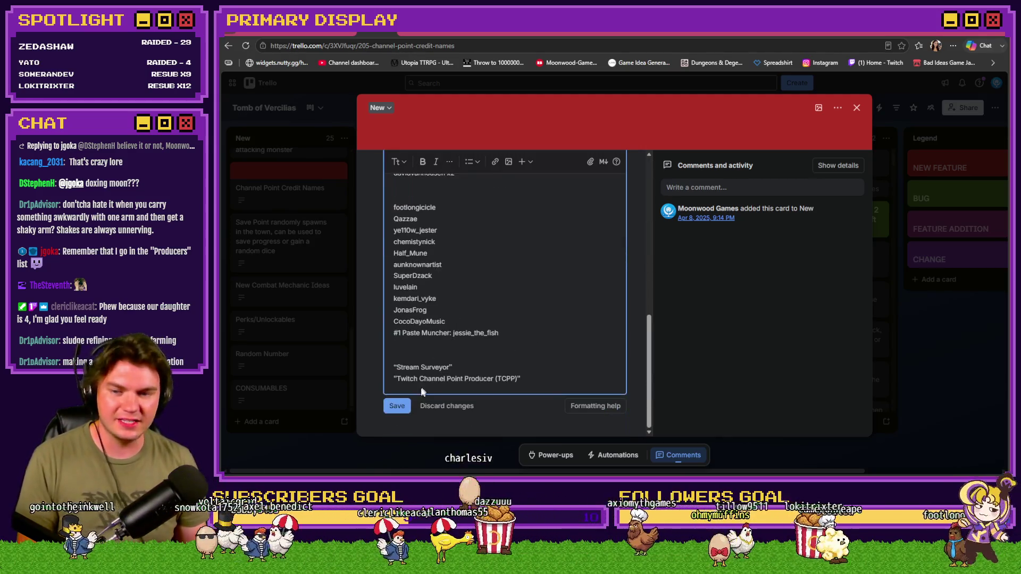
pyautogui.click(398, 406)
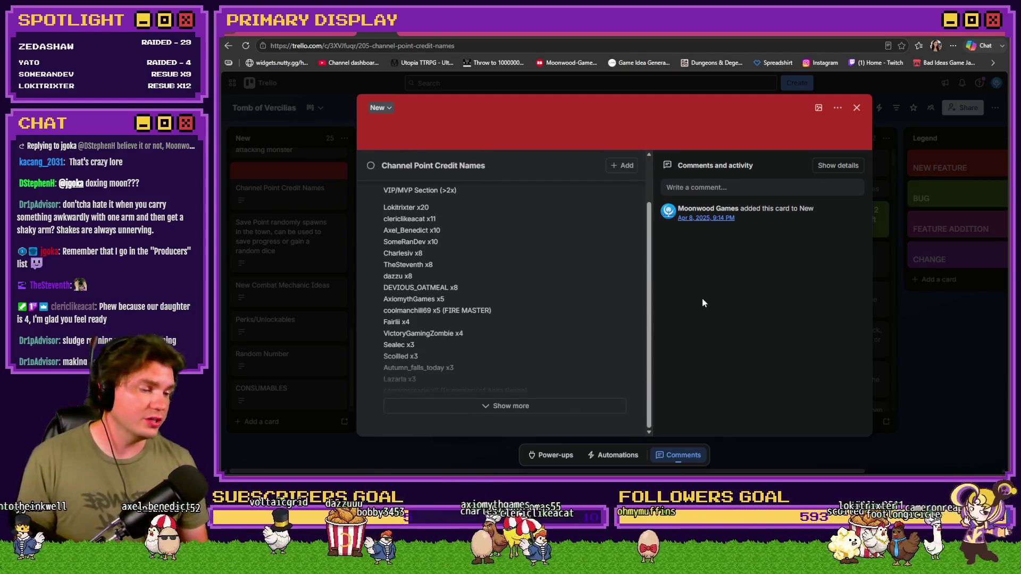
# Step: Close the card and reopen Channel Point Credit Names from the board's New list
pyautogui.click(857, 109)
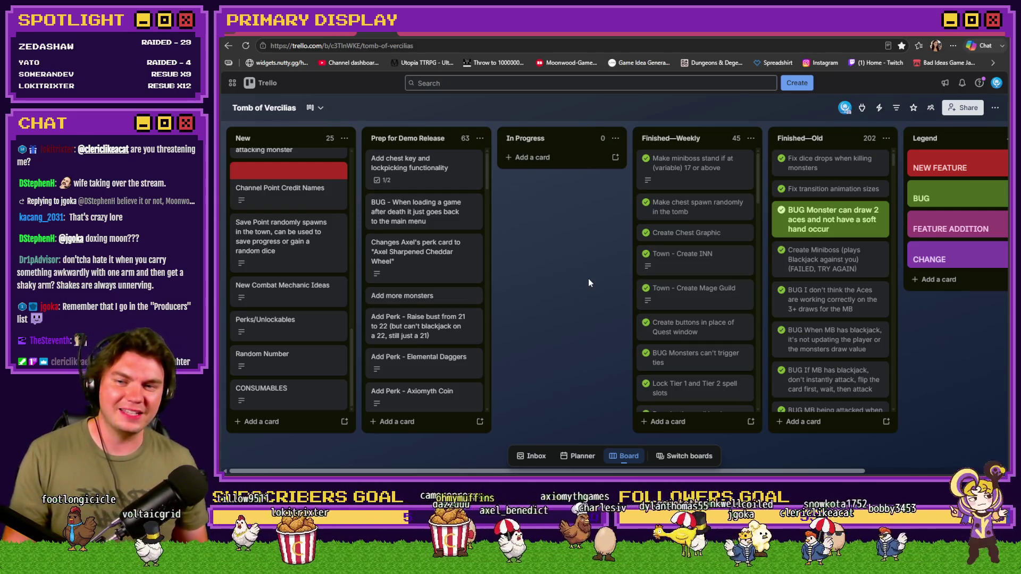
pyautogui.scroll(5, 314, 310)
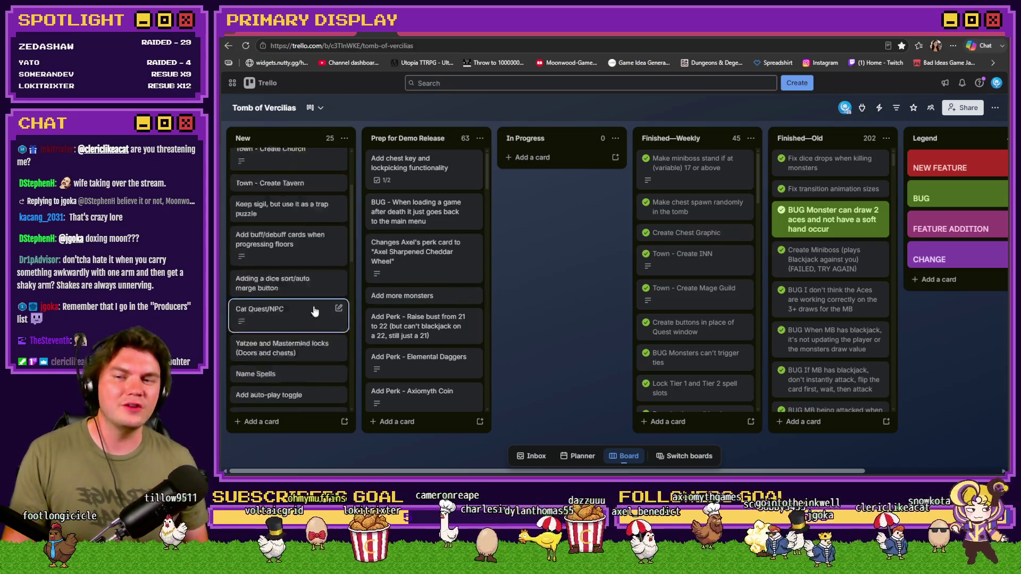
pyautogui.scroll(3, 314, 310)
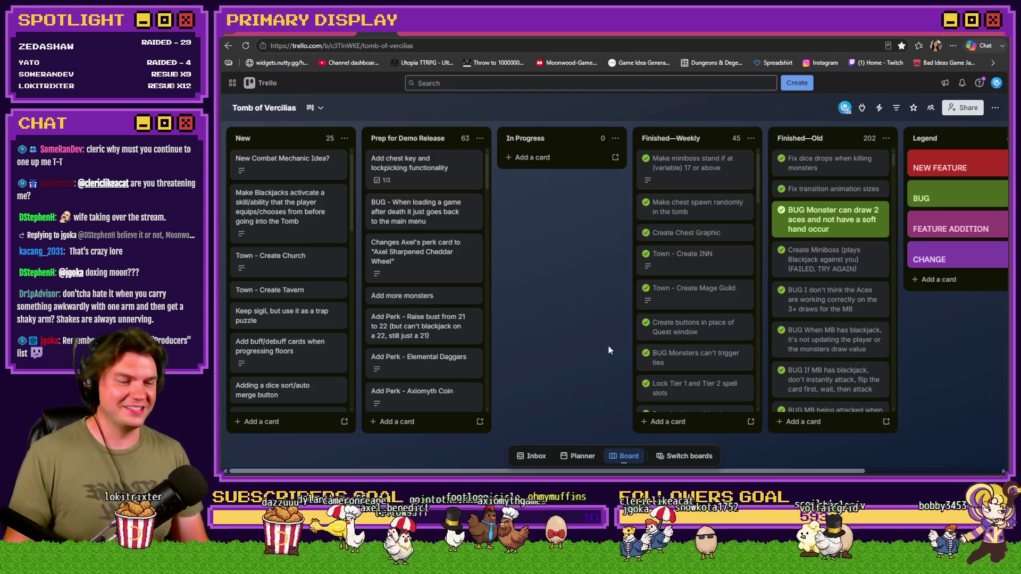
pyautogui.scroll(-5, 309, 298)
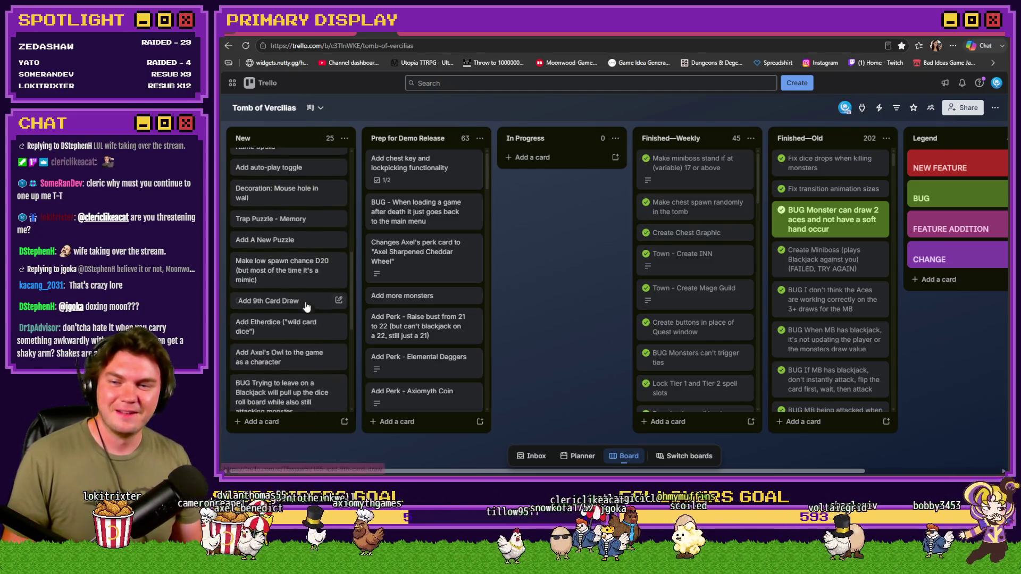
pyautogui.scroll(-5, 307, 307)
pyautogui.click(301, 184)
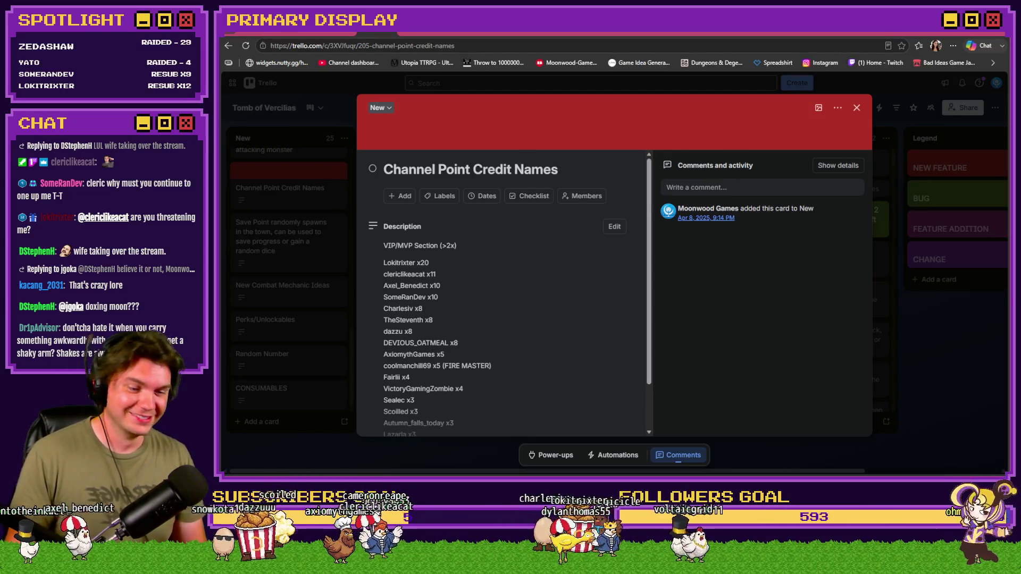
pyautogui.hotkey('alt', 'Tab')
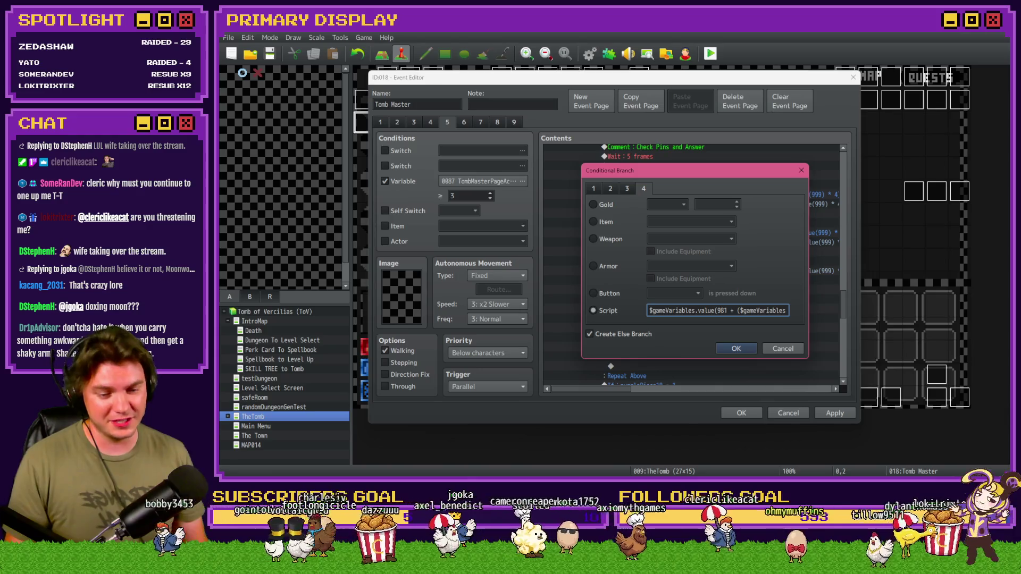
pyautogui.hotkey('alt', 'Tab')
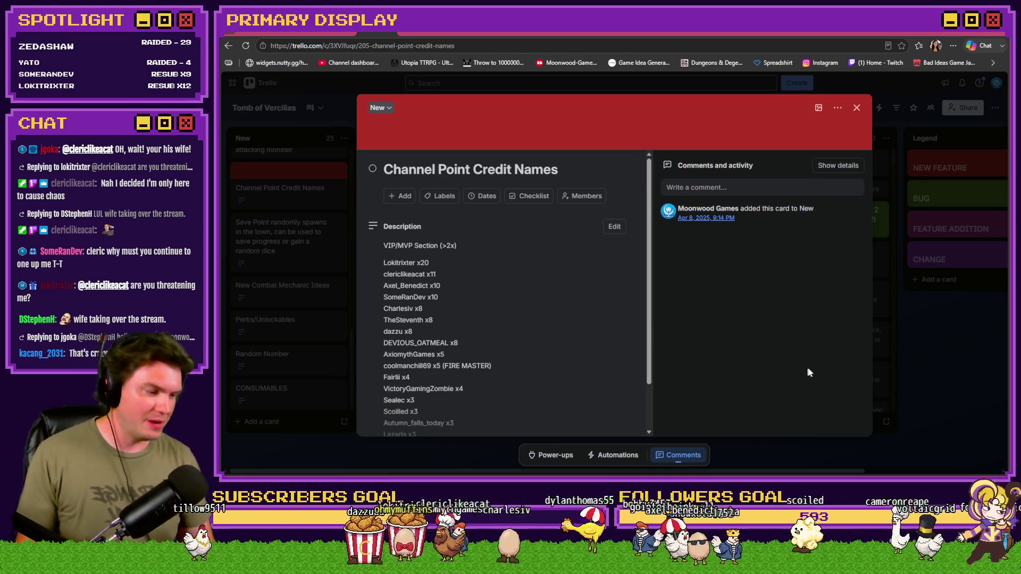
# Step: Close the Channel Point Credit Names card, then confirm the script conditional branch in the Tomb Master event
pyautogui.click(957, 385)
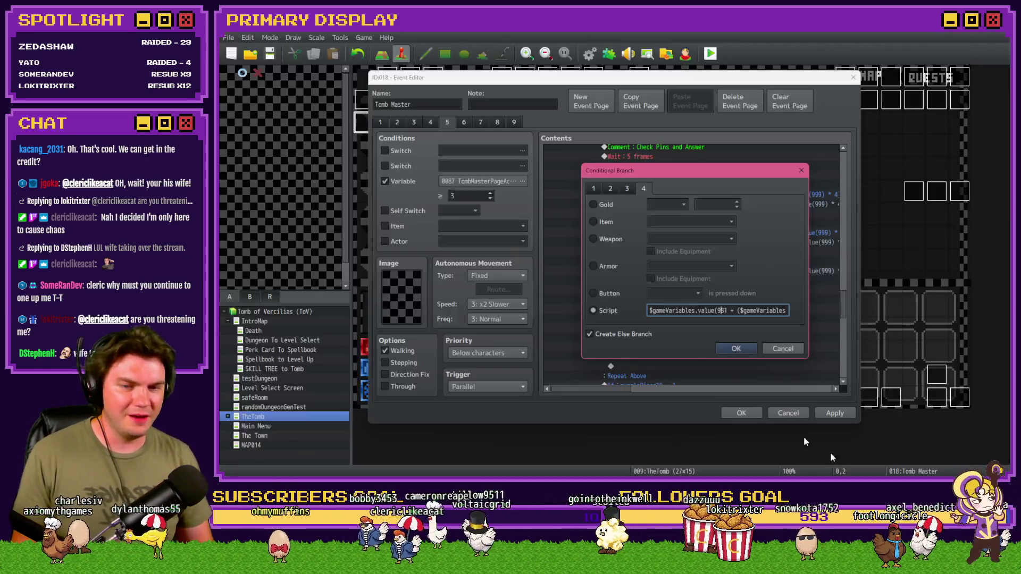
pyautogui.hotkey('alt', 'Tab')
pyautogui.click(686, 311)
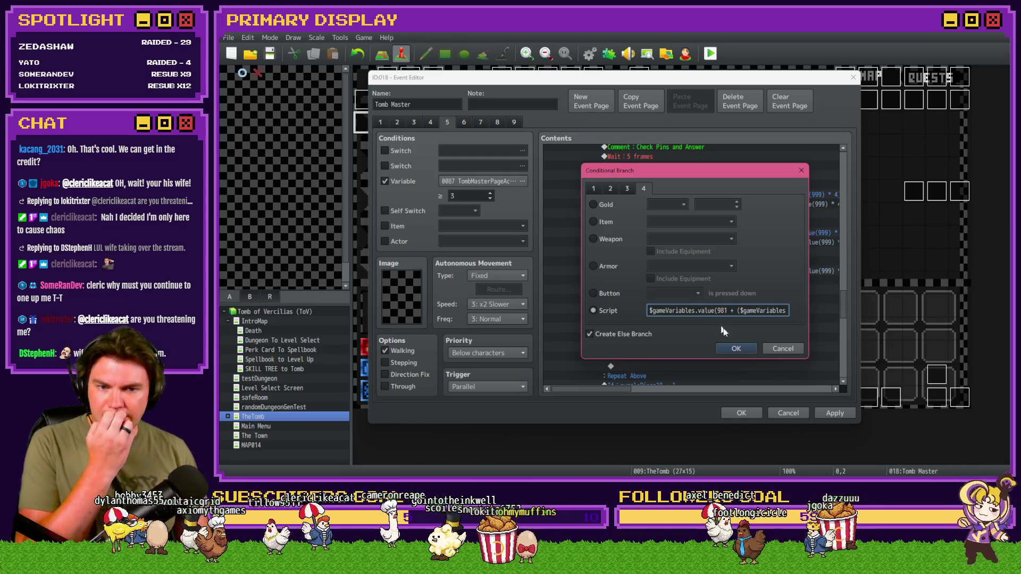
pyautogui.click(735, 348)
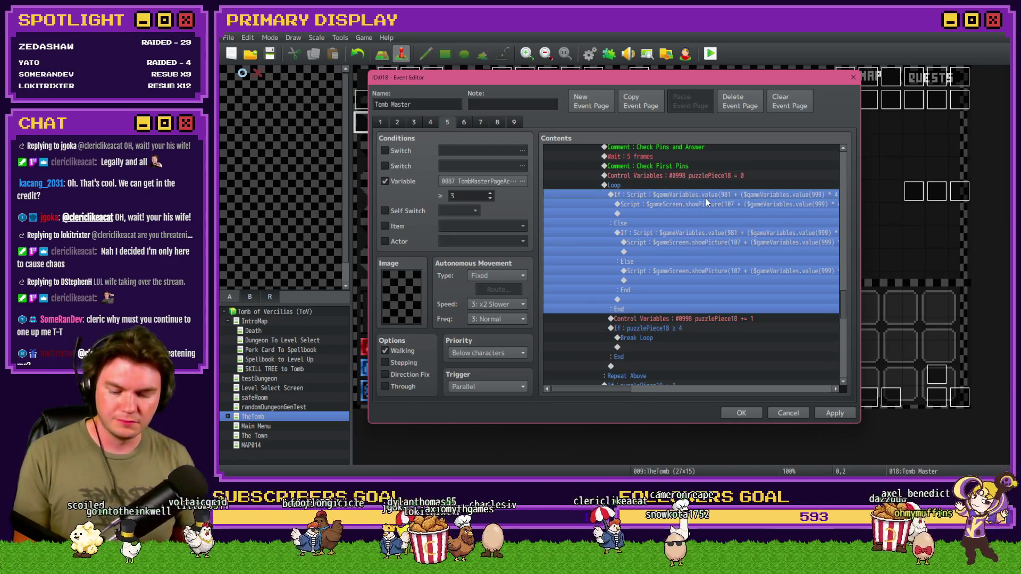
# Step: Reopen the If: Script branch and review its pin-check script condition after 981
pyautogui.doubleClick(706, 199)
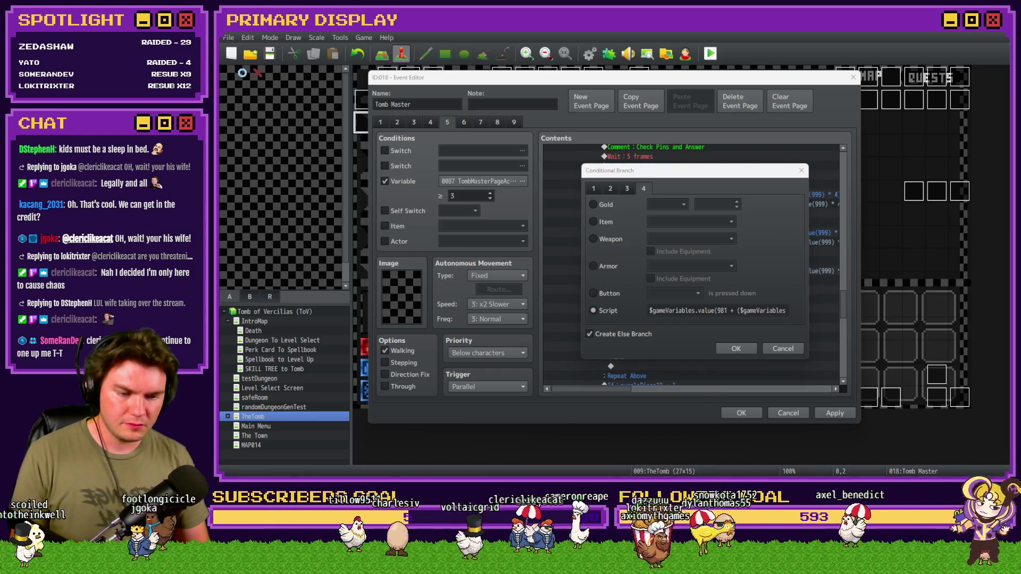
pyautogui.click(669, 181)
pyautogui.click(729, 311)
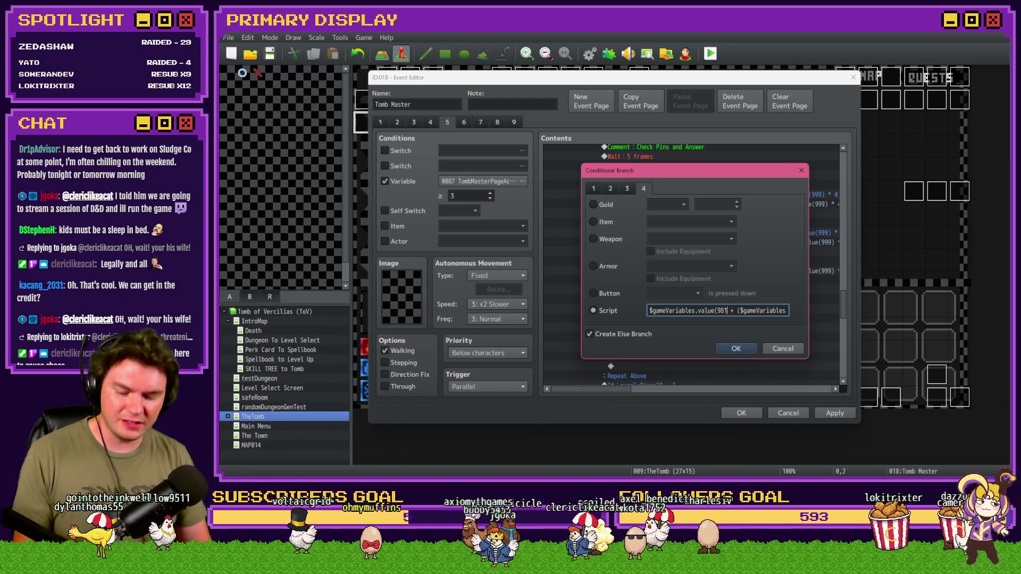
pyautogui.hotkey('alt', 'Tab')
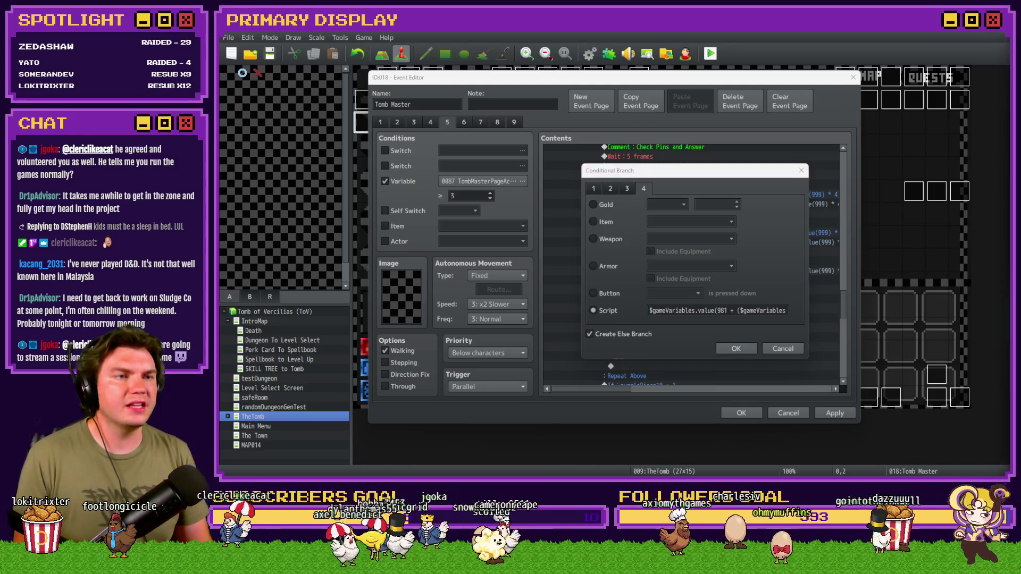
pyautogui.click(729, 174)
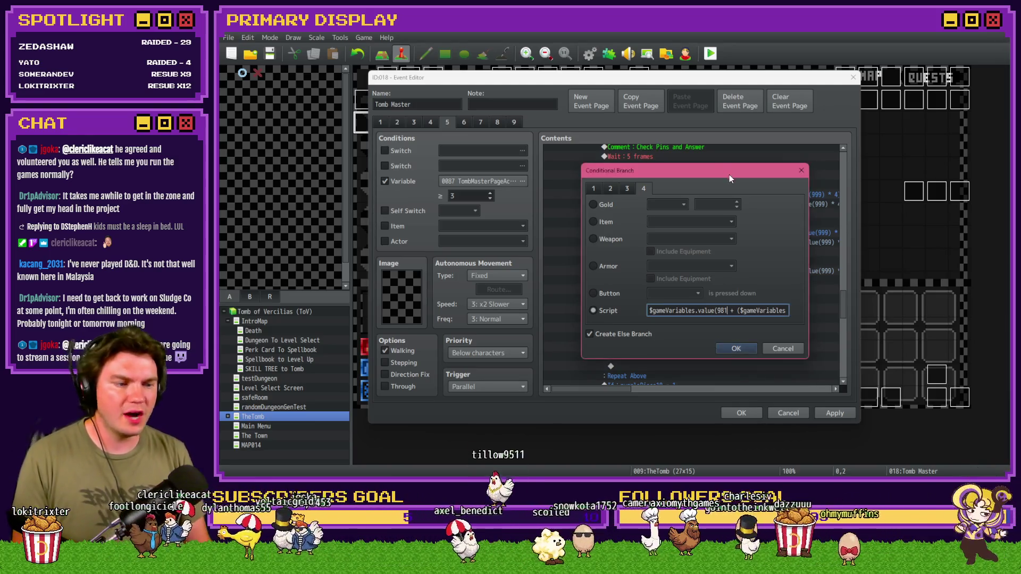
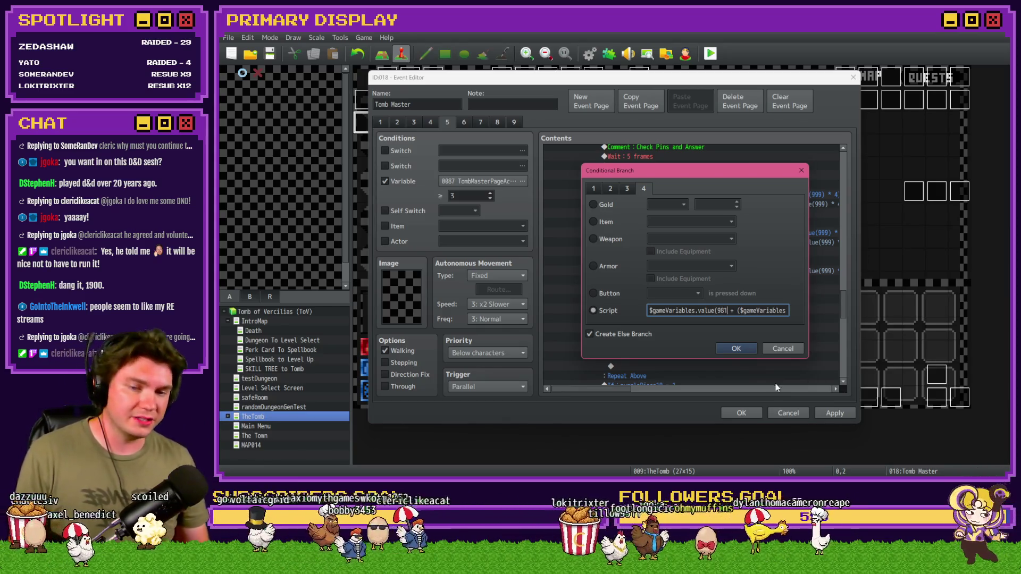
# Step: Append + $gameVariables.value(998) to the 981 side of the first pin-check condition
pyautogui.click(728, 315)
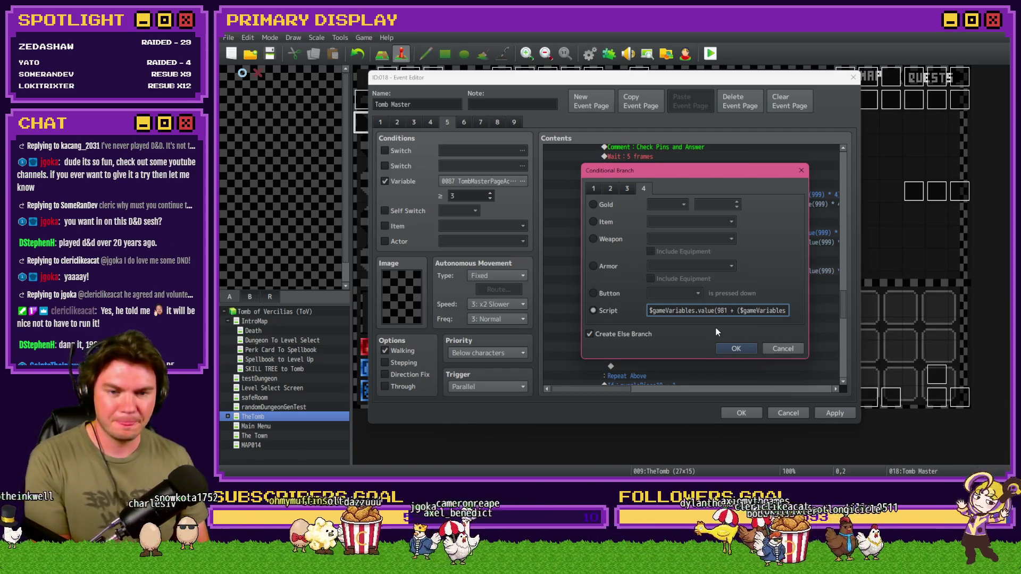
pyautogui.press('Right')
pyautogui.press('Right')
pyautogui.press('Right')
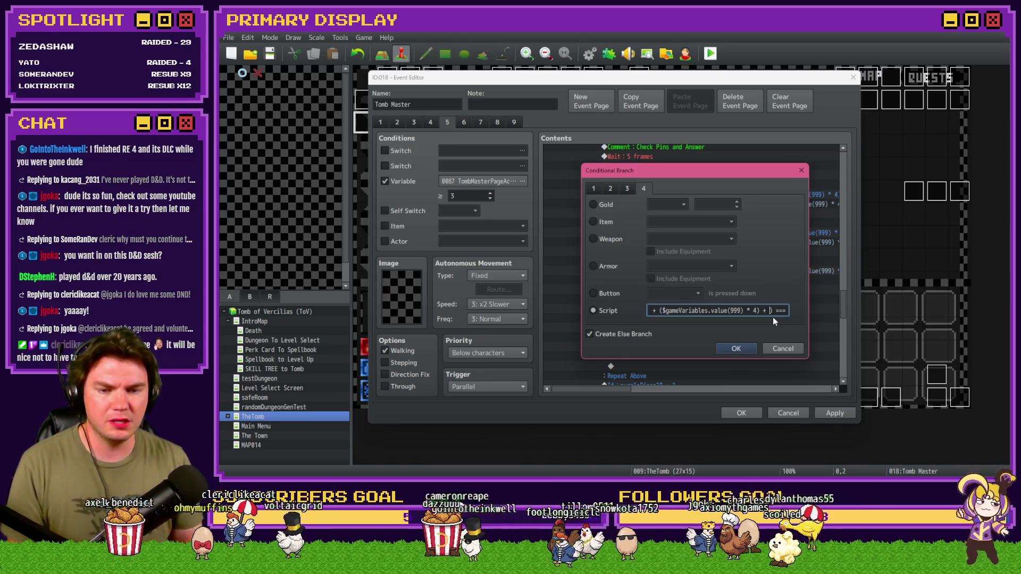
pyautogui.write('Variables.val')
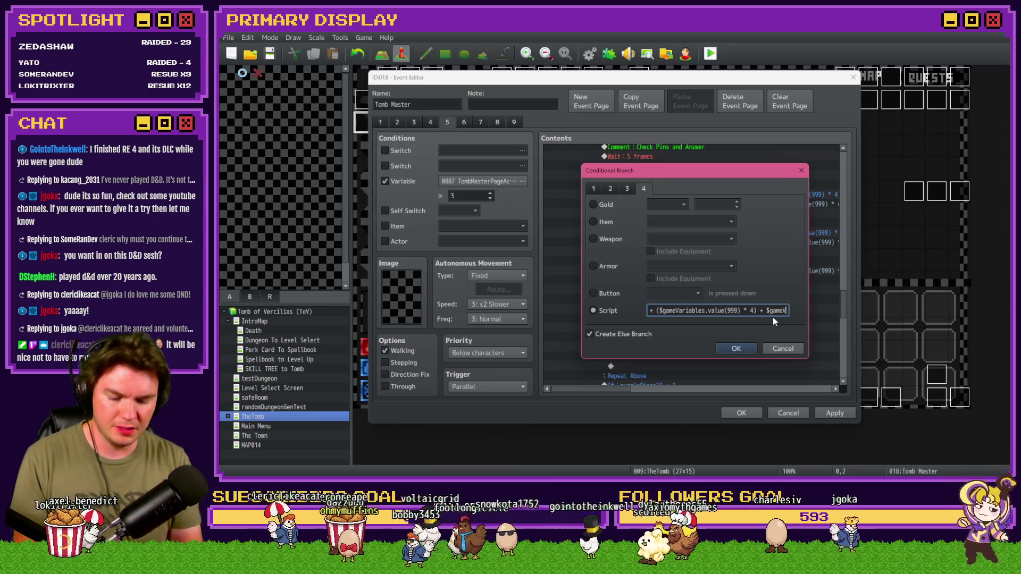
pyautogui.write('ue(99')
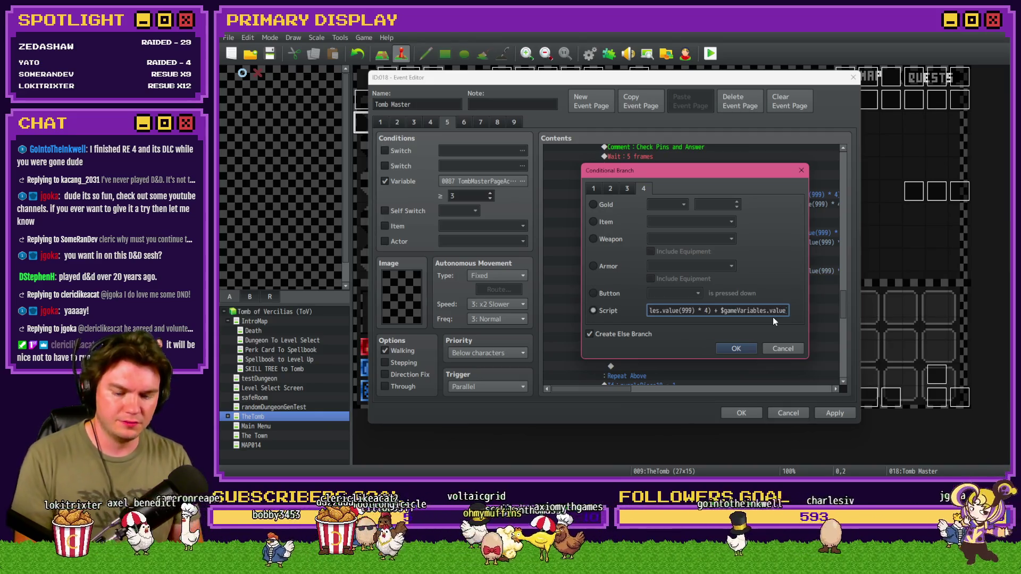
pyautogui.write('8')
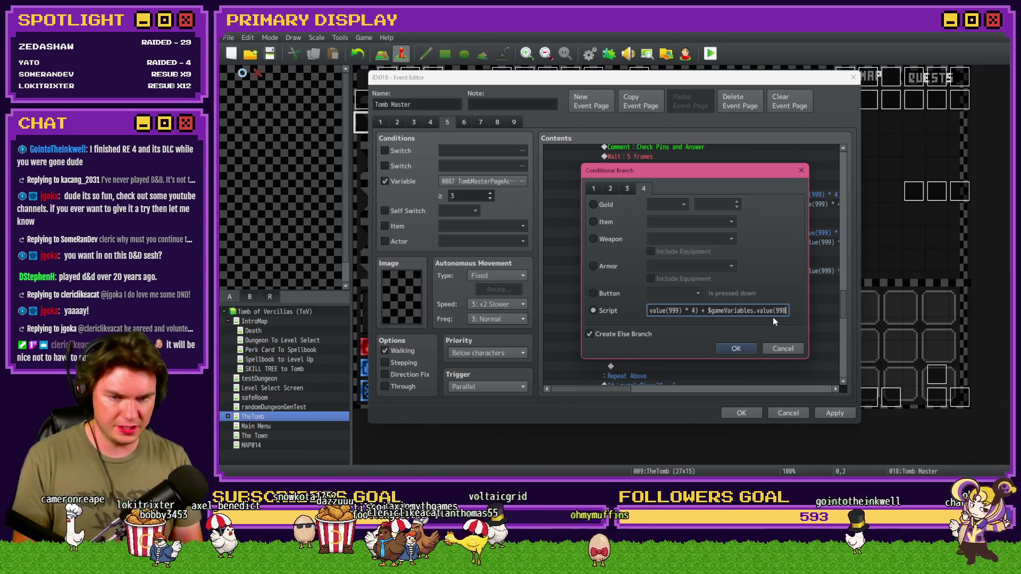
pyautogui.moveTo(698, 311)
pyautogui.mouseDown()
pyautogui.moveTo(788, 311)
pyautogui.moveTo(772, 312)
pyautogui.mouseUp()
pyautogui.click(668, 313)
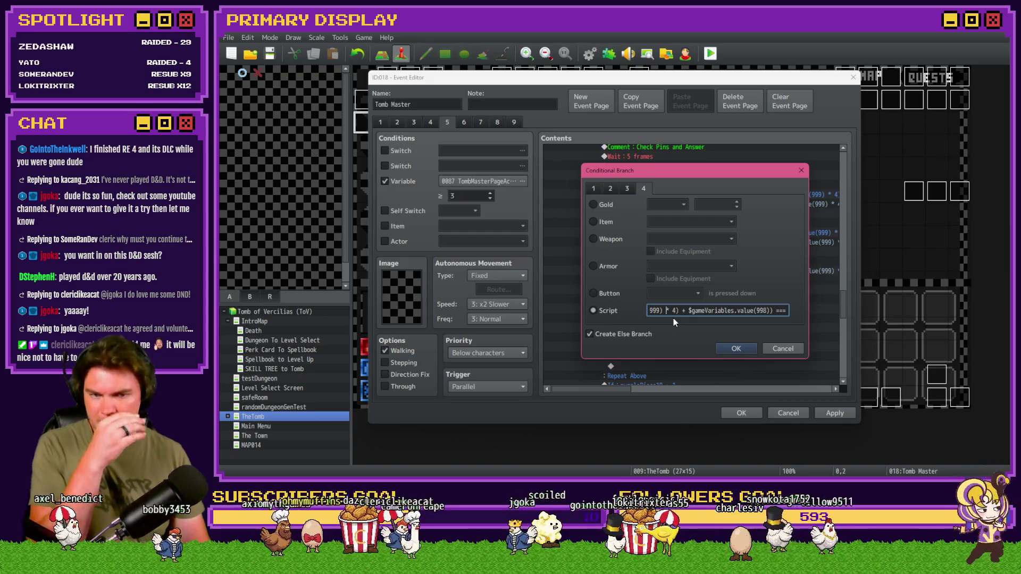
pyautogui.moveTo(705, 312); pyautogui.dragTo(643, 313)
# Step: Rewrite the comparison as === $gameVariables.value(981) + $gameVariables.value(998) and confirm the condition
pyautogui.click(735, 311)
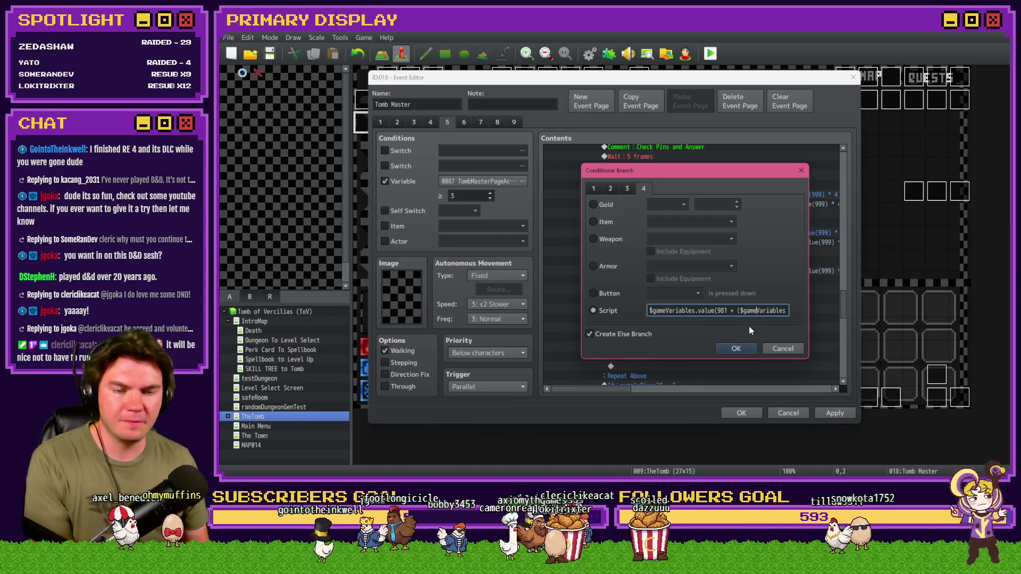
pyautogui.press('Right')
pyautogui.press('Right')
pyautogui.press('Right')
pyautogui.press('Right')
pyautogui.press('Right')
pyautogui.press('Right')
pyautogui.write('===')
pyautogui.moveTo(679, 310); pyautogui.dragTo(772, 313)
pyautogui.hotkey('ctrl', 'c')
pyautogui.click(773, 313)
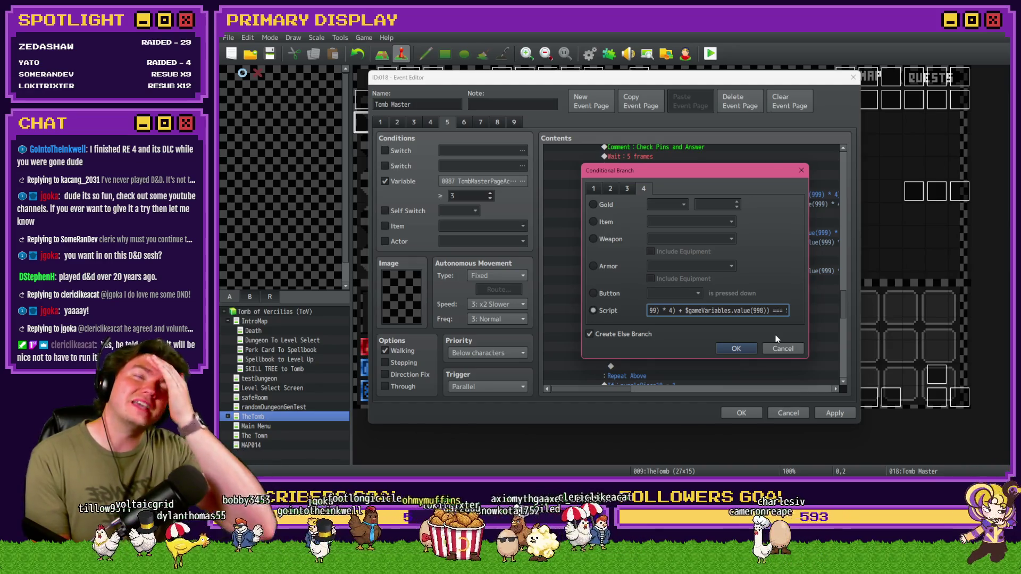
pyautogui.write('= $gameVariables.value(981')
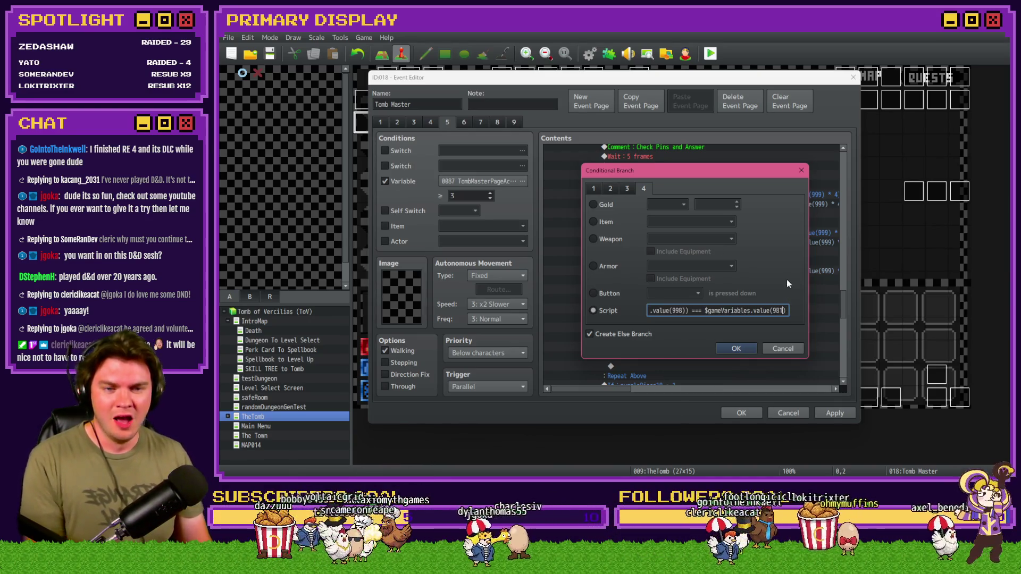
pyautogui.write(')+ $gameVariables.value(998)')
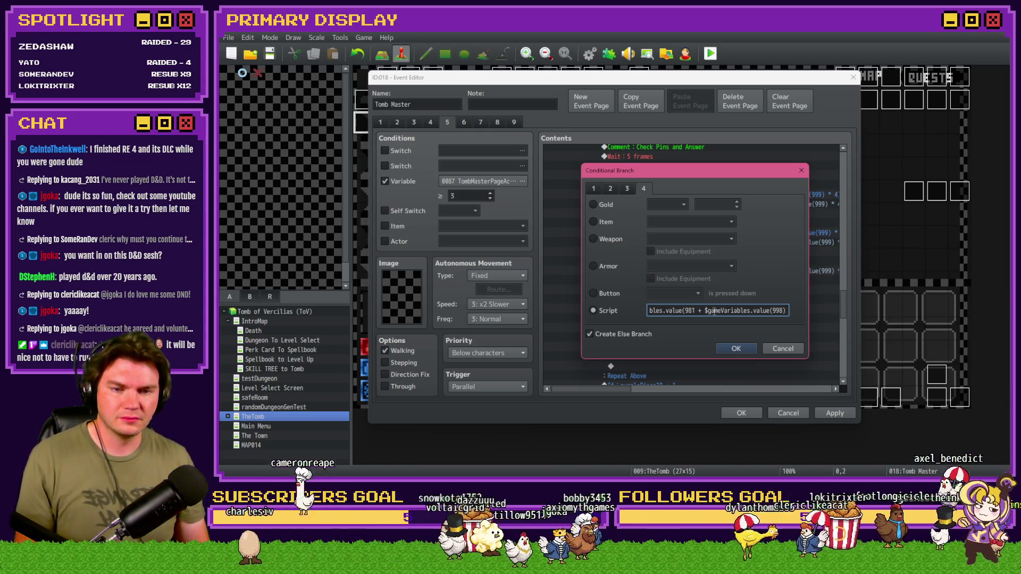
pyautogui.click(741, 349)
pyautogui.click(721, 205)
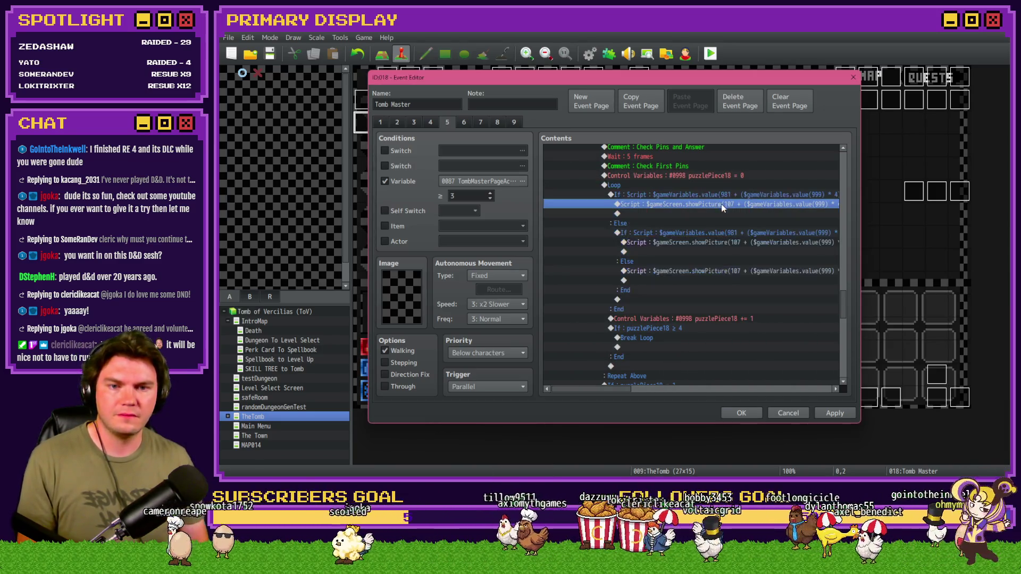
# Step: Paste the variable 998 term into the showPicture script line and remove the duplicate plus
pyautogui.doubleClick(721, 205)
pyautogui.press('Home')
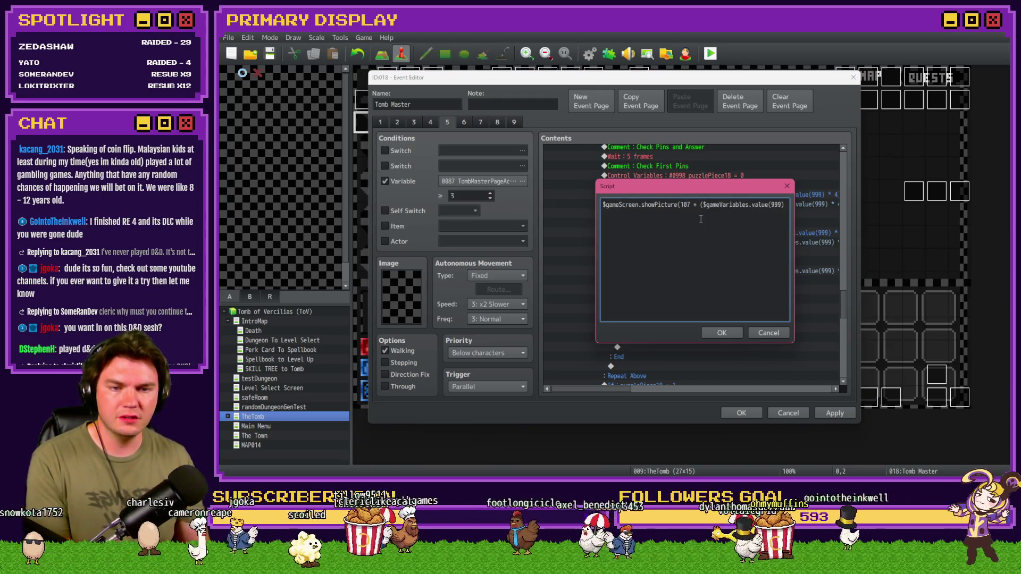
pyautogui.press('End')
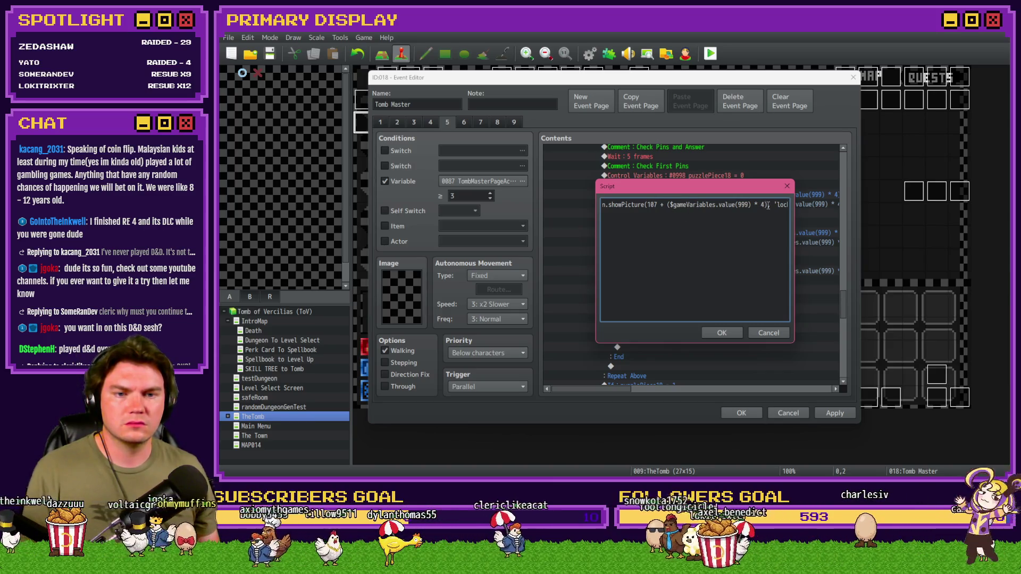
pyautogui.write('+')
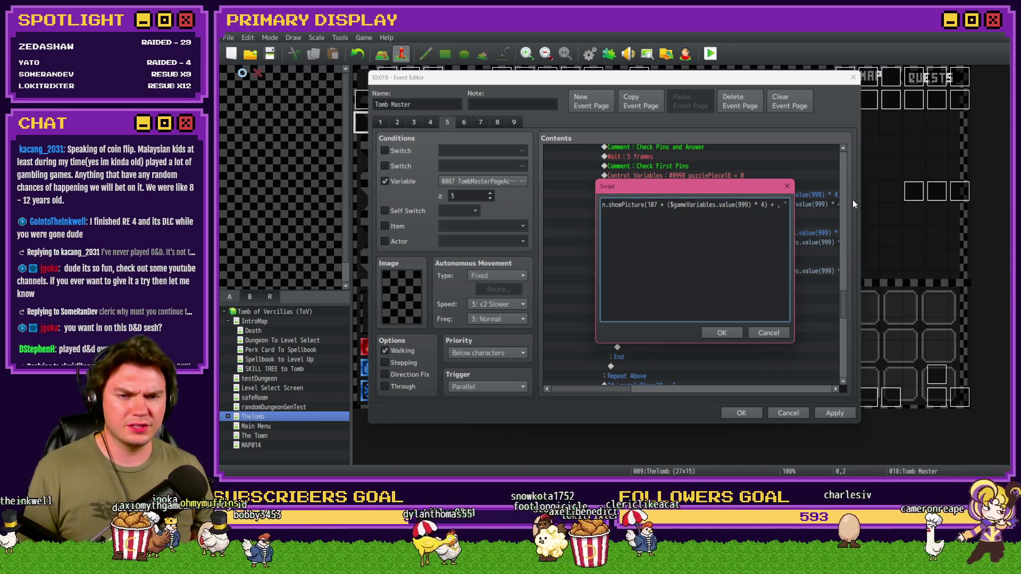
pyautogui.hotkey('ctrl', 'v')
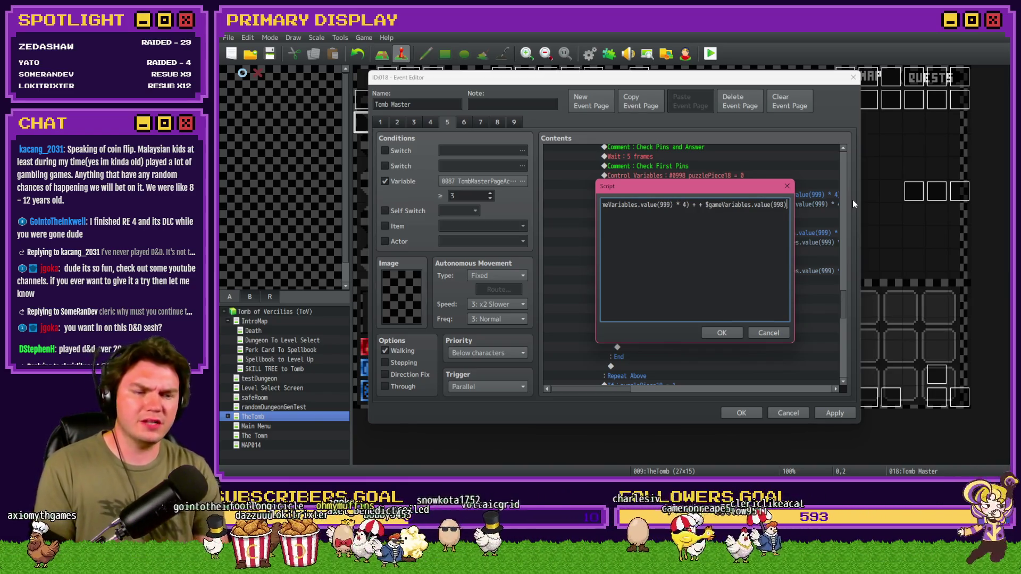
pyautogui.click(702, 205)
pyautogui.press('BackSpace')
pyautogui.press('BackSpace')
pyautogui.press('End')
pyautogui.press('Right')
pyautogui.press('Right')
pyautogui.press('Right')
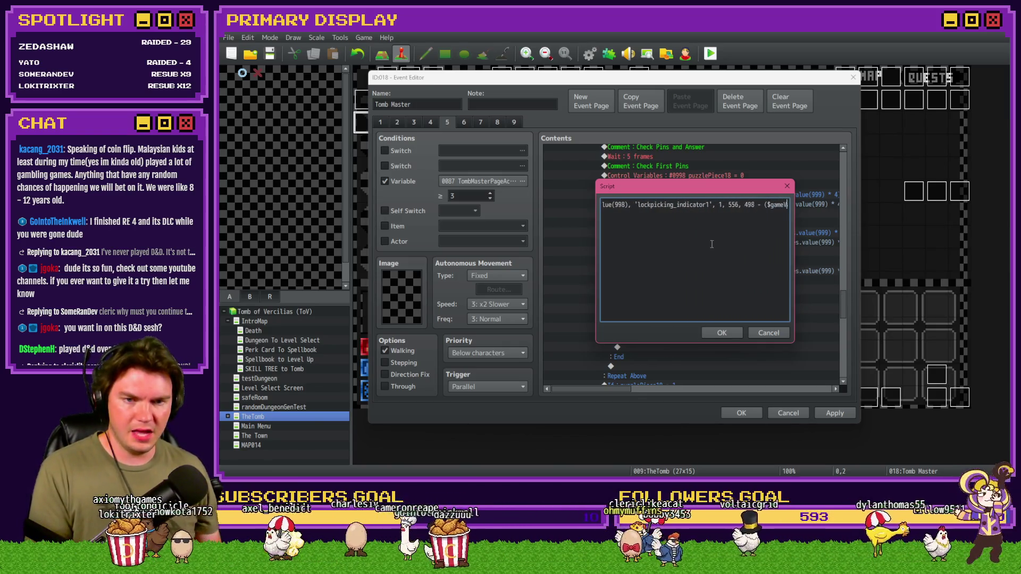
# Step: Make the x argument read 556 + ($gameVariables.value(998) * ) before the step size is known
pyautogui.click(670, 205)
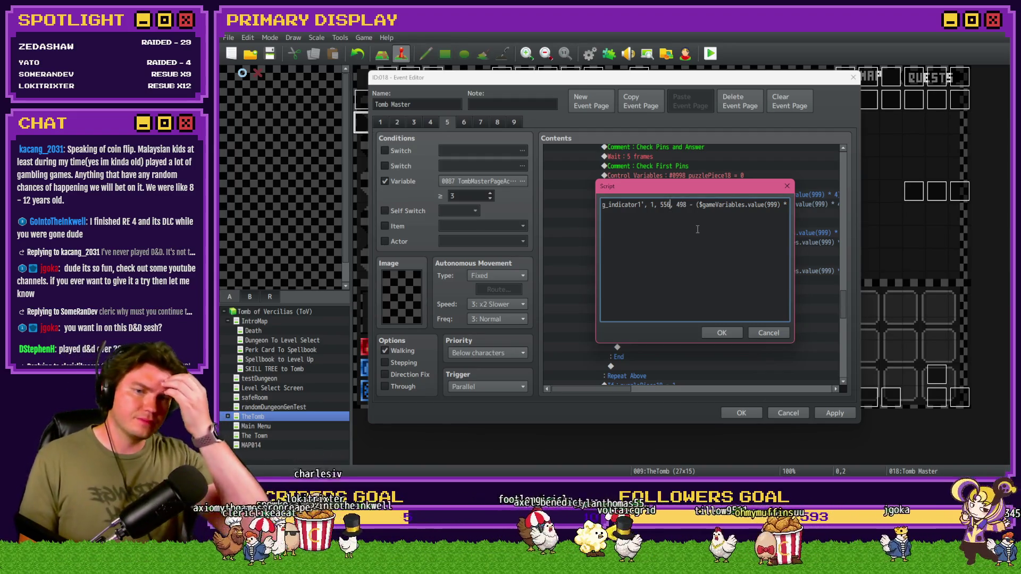
pyautogui.press('End')
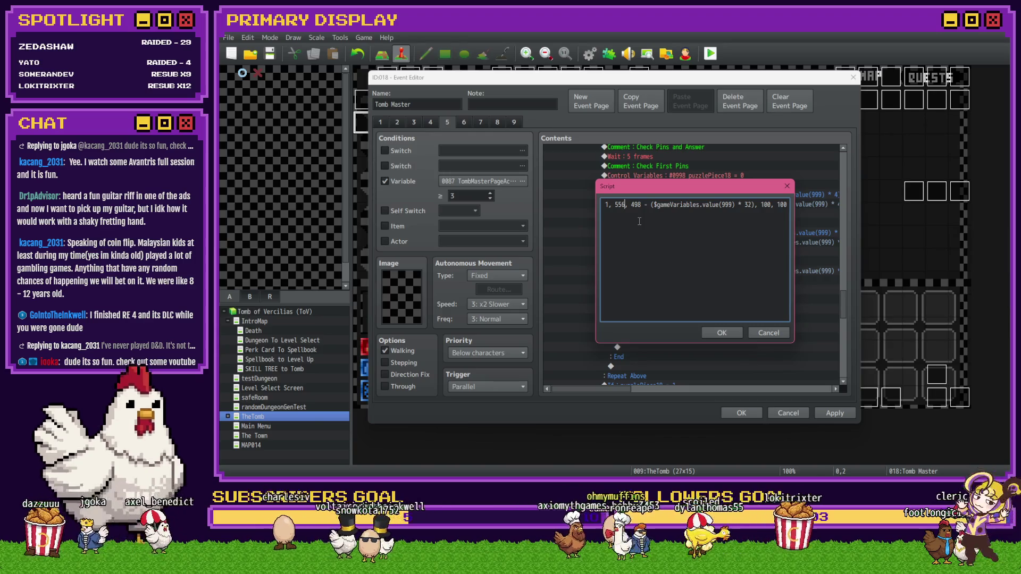
pyautogui.write('+ ()')
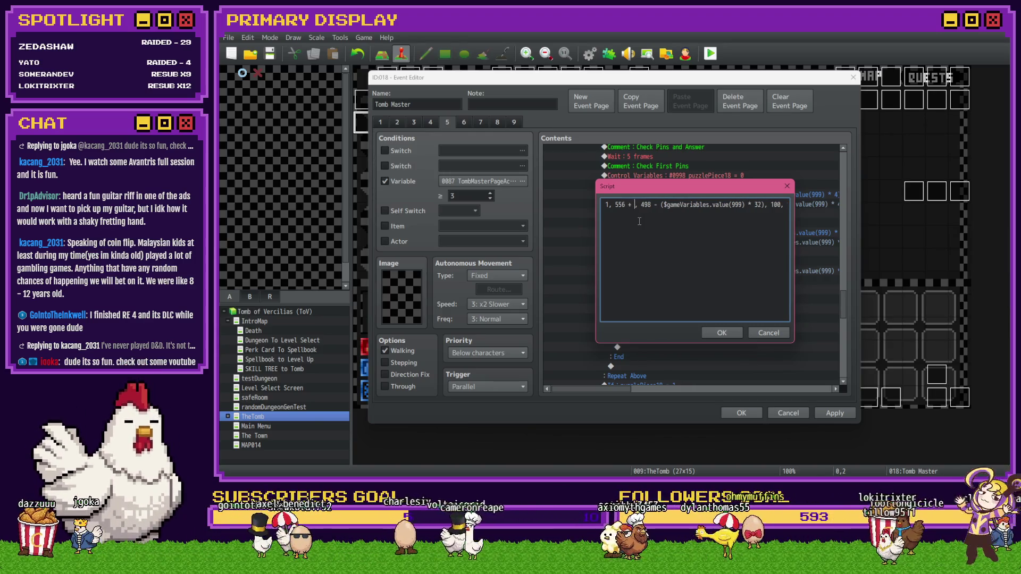
pyautogui.press('Left')
pyautogui.hotkey('ctrl', 'v')
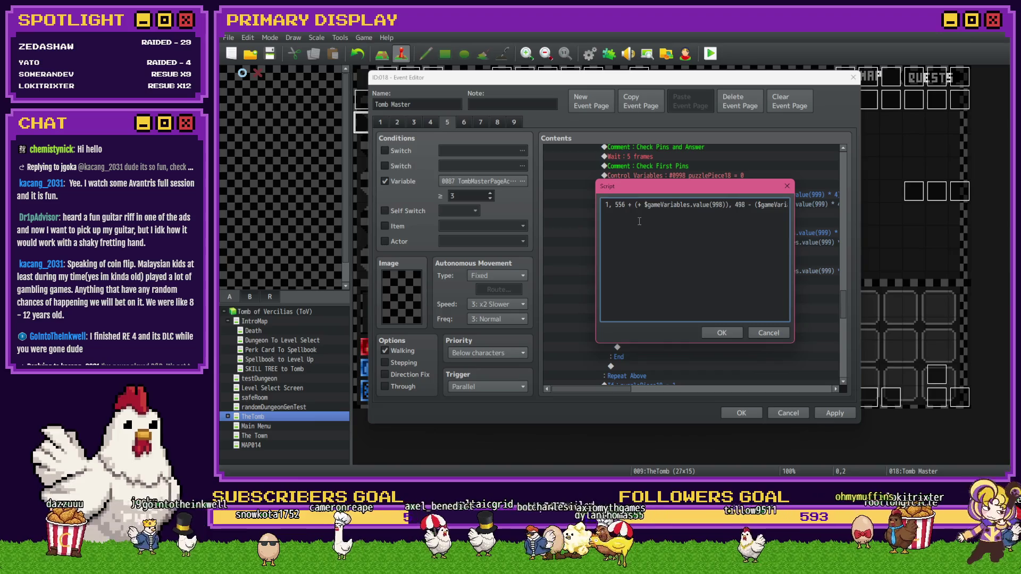
pyautogui.press('BackSpace')
pyautogui.press('BackSpace')
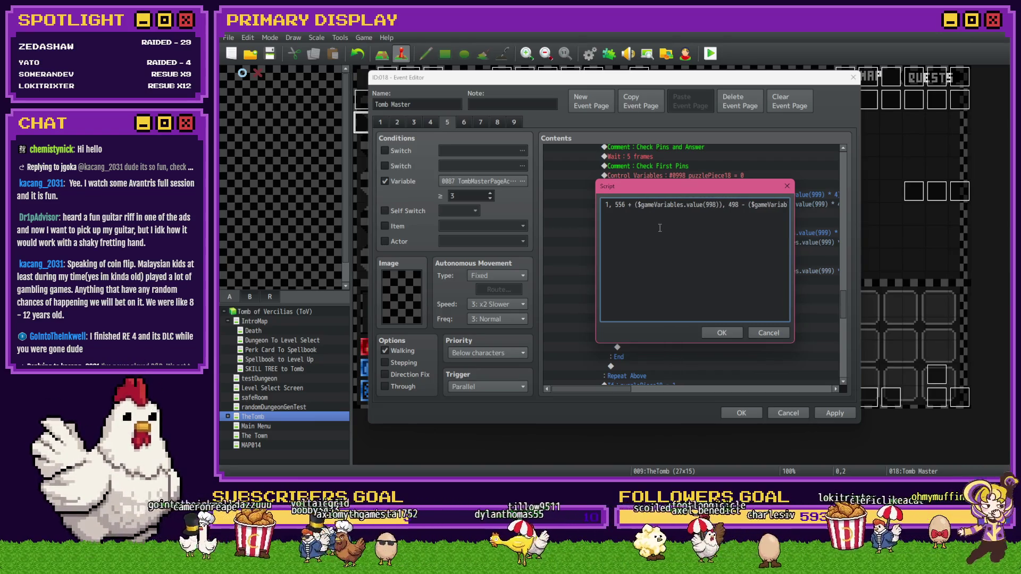
pyautogui.click(716, 208)
pyautogui.write('*')
pyautogui.hotkey('alt', 'Tab')
pyautogui.hotkey('alt', 'Tab')
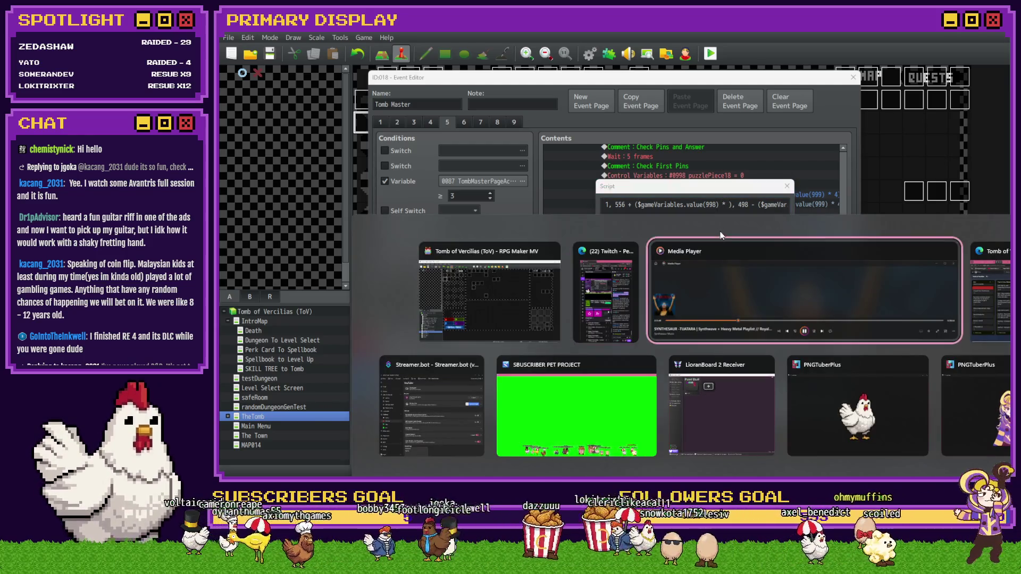
# Step: Measure the pin spacing on the dungeonUI artwork in Photoshop, then enter 56 after the *
pyautogui.hotkey('alt', 'Tab')
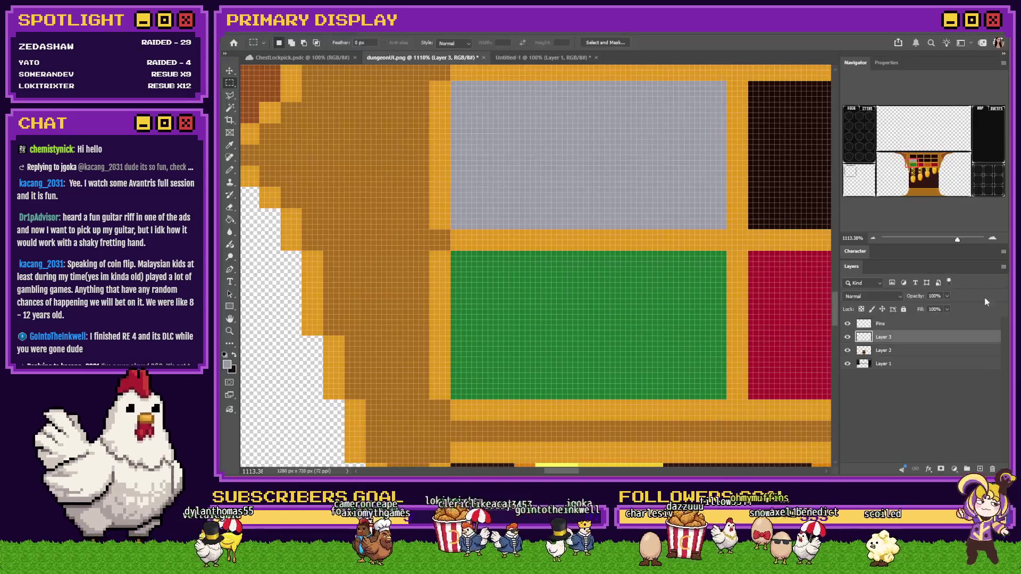
pyautogui.scroll(-2, 557, 337)
pyautogui.scroll(1, 532, 229)
pyautogui.moveTo(480, 223); pyautogui.dragTo(733, 238)
pyautogui.hotkey('alt', 'Tab')
pyautogui.write('56')
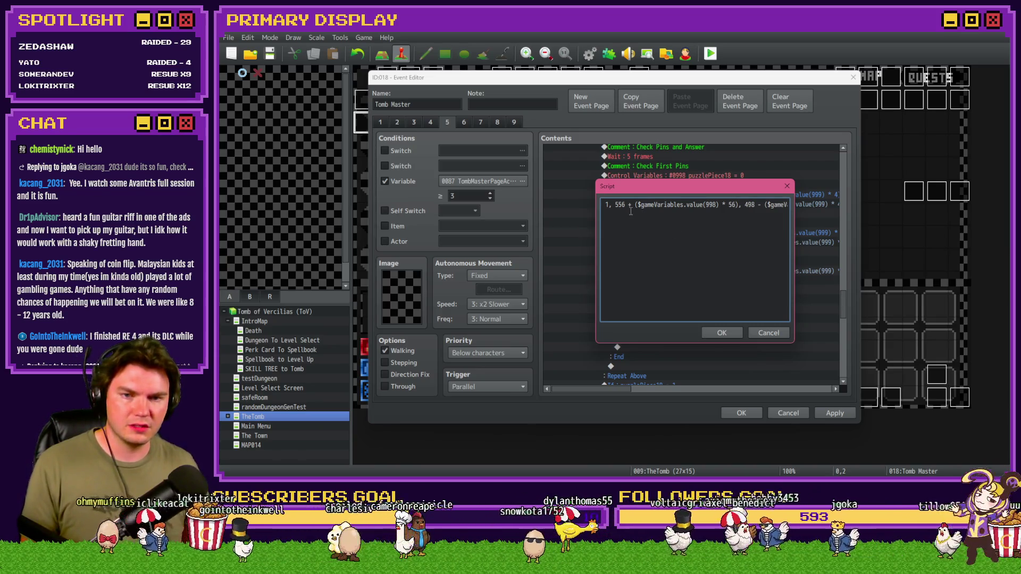
# Step: Confirm the 556 + ($gameVariables.value(998) * 56) script and close the Tomb Master event
pyautogui.moveTo(637, 205); pyautogui.dragTo(736, 202)
pyautogui.press('Right')
pyautogui.press('Right')
pyautogui.press('Right')
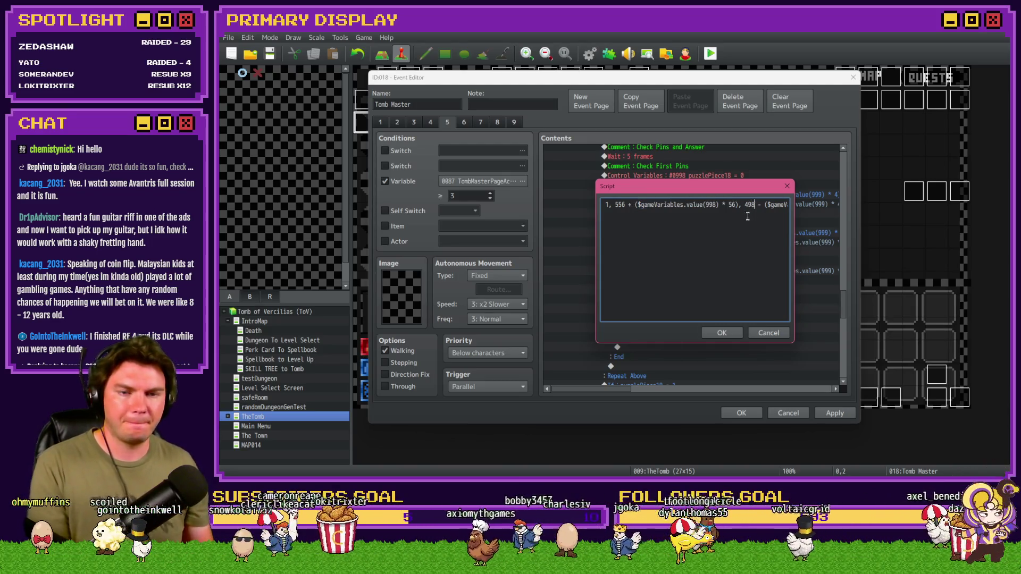
pyautogui.press('Right')
pyautogui.press('Right')
pyautogui.press('Right')
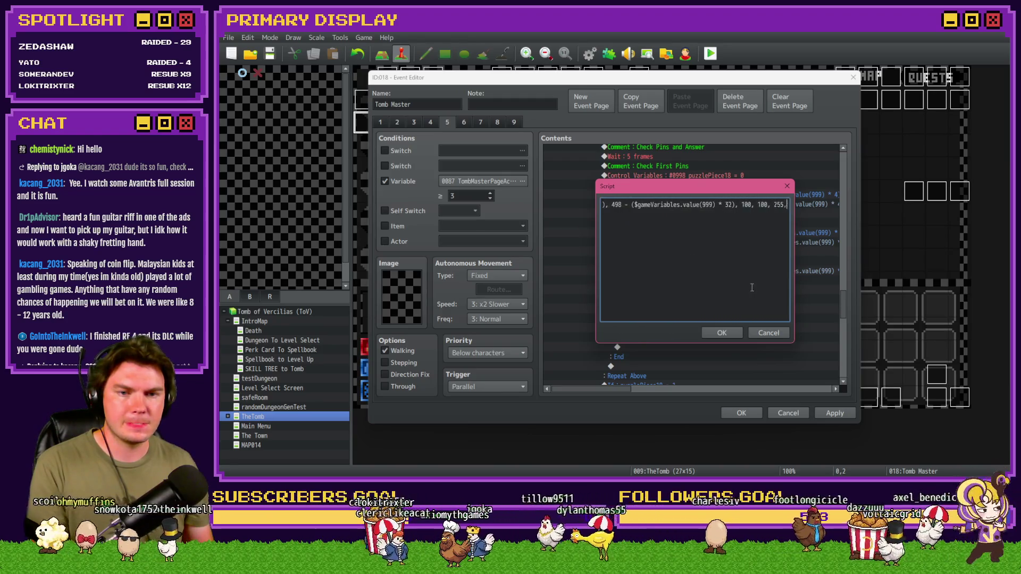
pyautogui.click(721, 333)
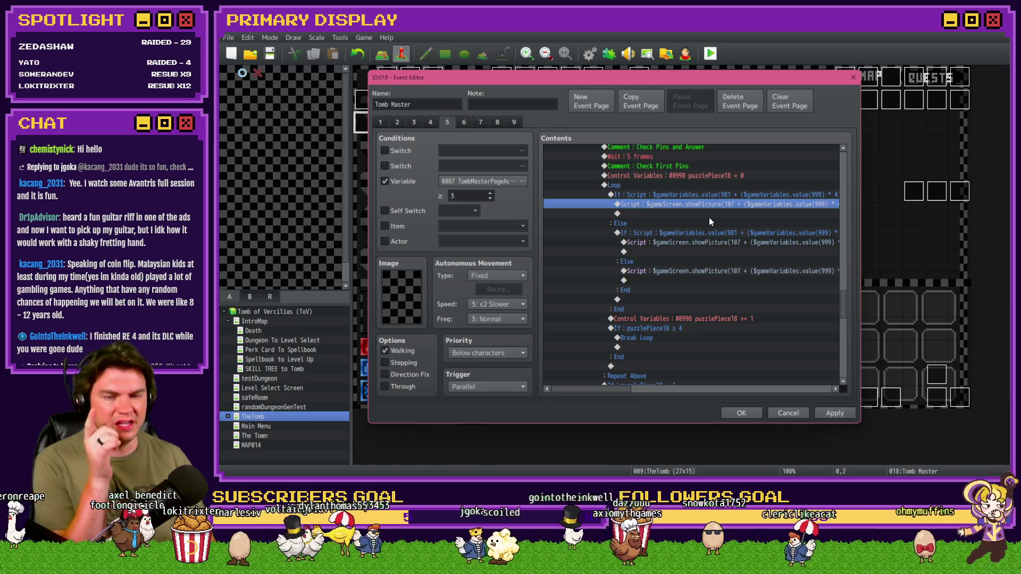
pyautogui.click(741, 414)
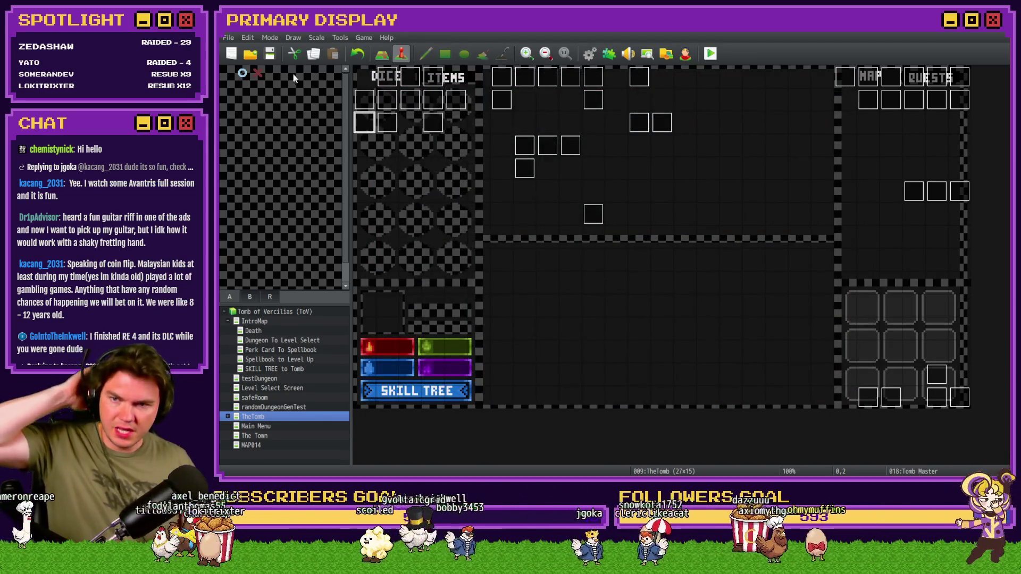
# Step: Start a playtest and choose the Coin of Axiomyth perk card
pyautogui.click(710, 53)
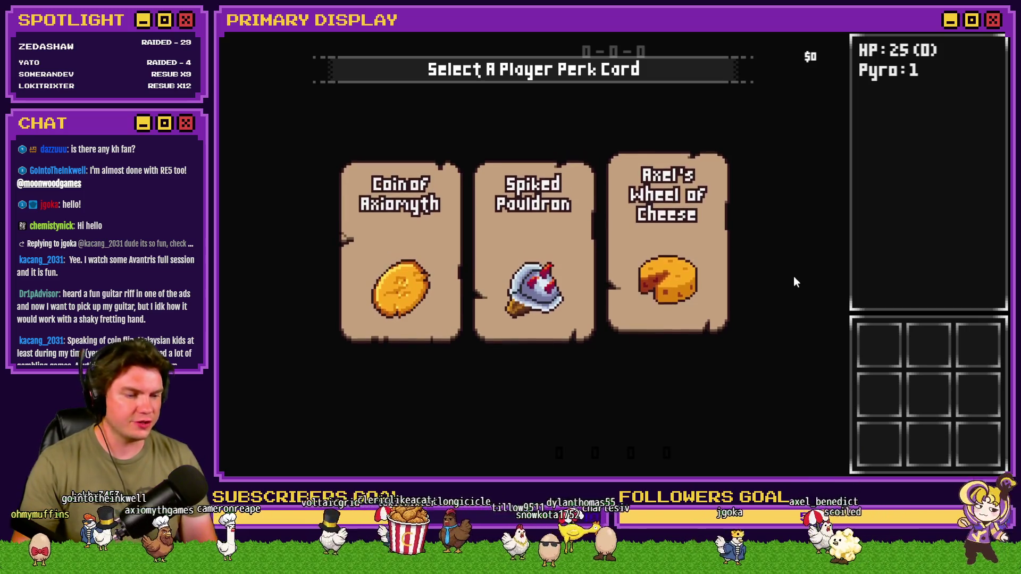
pyautogui.click(428, 253)
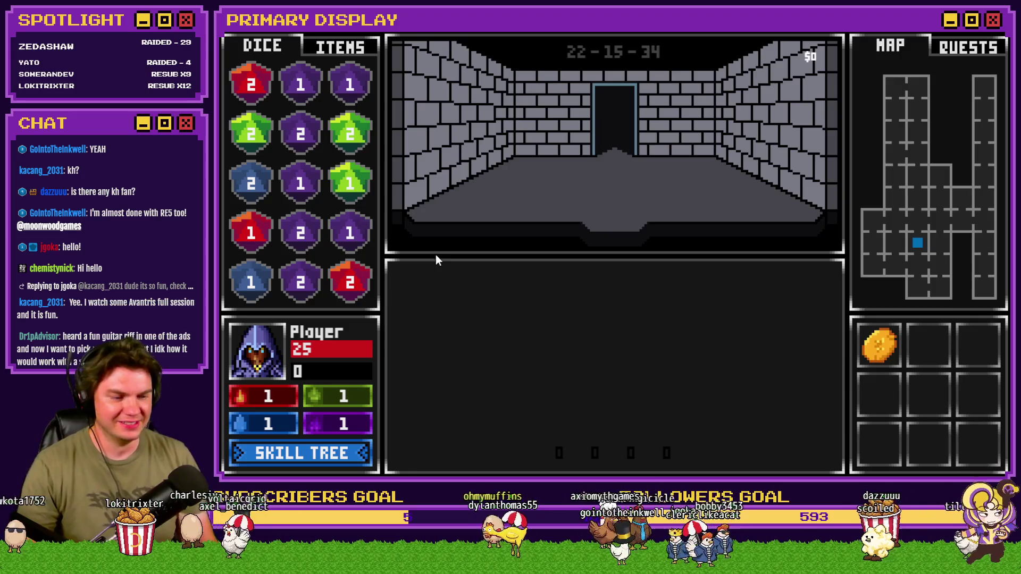
# Step: Walk between dungeon rooms and set debug variable 0935 roomTrap 15 to -1
pyautogui.press('Up')
pyautogui.press('Down')
pyautogui.press('Down')
pyautogui.press('Up')
pyautogui.press('Down')
pyautogui.press('F1')
pyautogui.scroll(7, 340, 168)
pyautogui.click(331, 99)
pyautogui.press('Up')
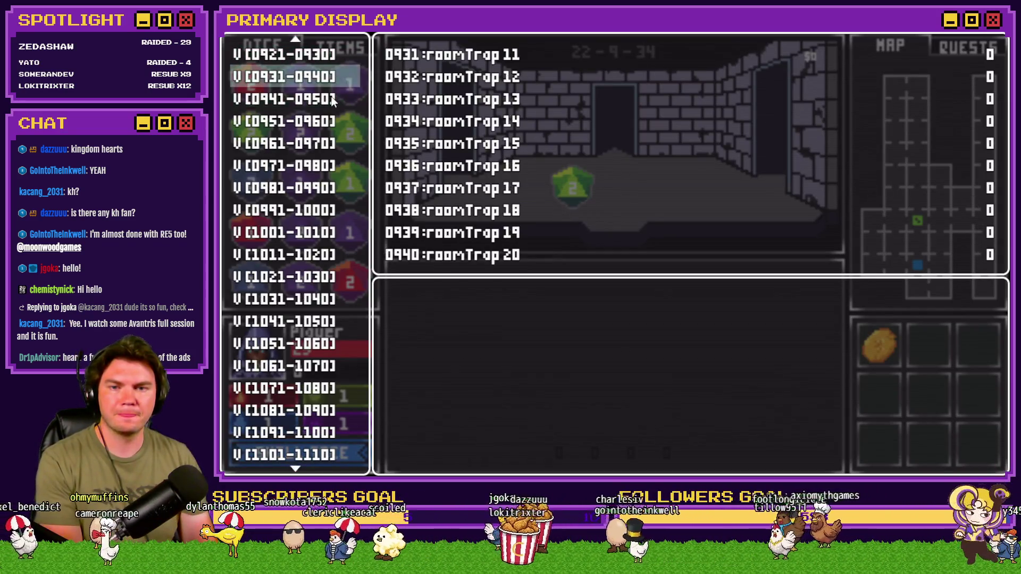
pyautogui.press('Right')
pyautogui.press('Down')
pyautogui.press('Down')
pyautogui.press('Down')
pyautogui.press('Left')
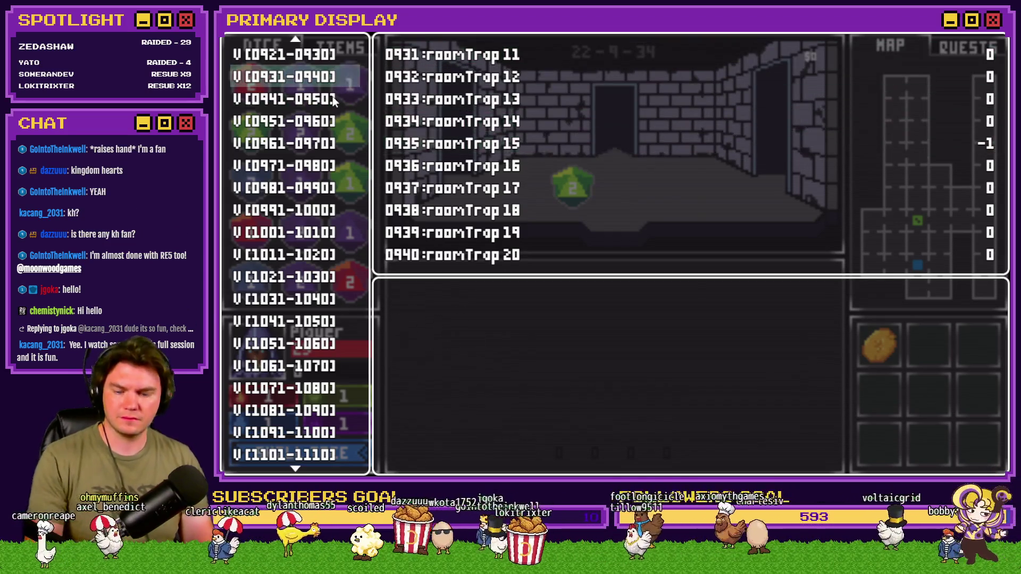
pyautogui.press('F1')
# Step: Enter the chest room, pick the lock until the rows read 1 3 3 1, and end the playtest
pyautogui.press('Up')
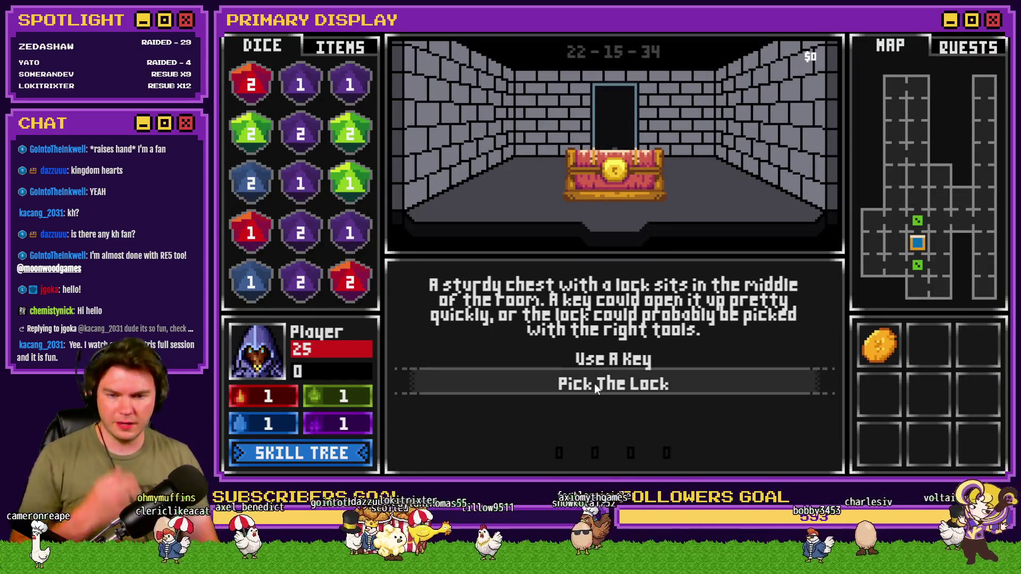
pyautogui.click(612, 387)
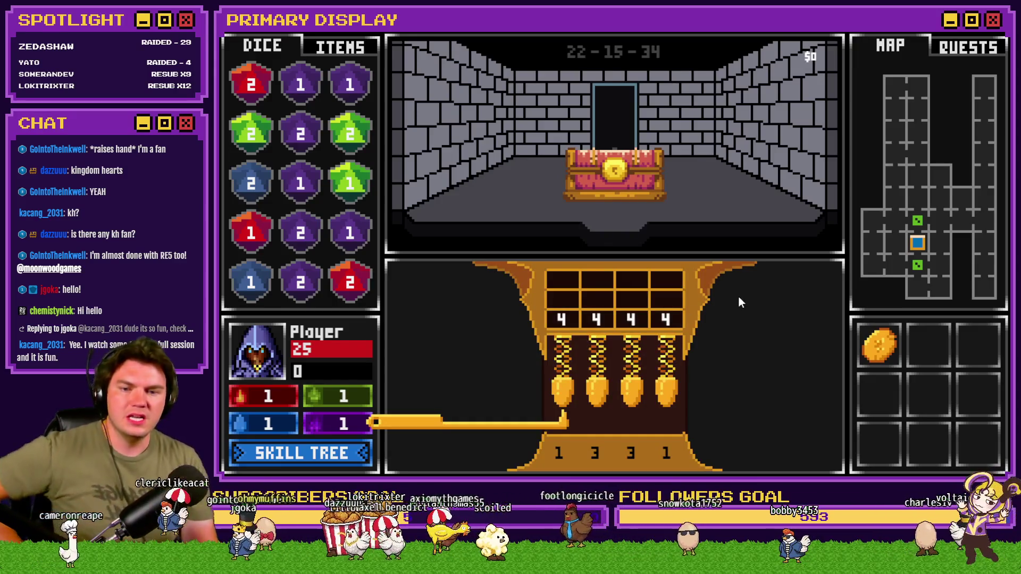
pyautogui.press('Up')
pyautogui.press('Up')
pyautogui.press('Up')
pyautogui.press('Right')
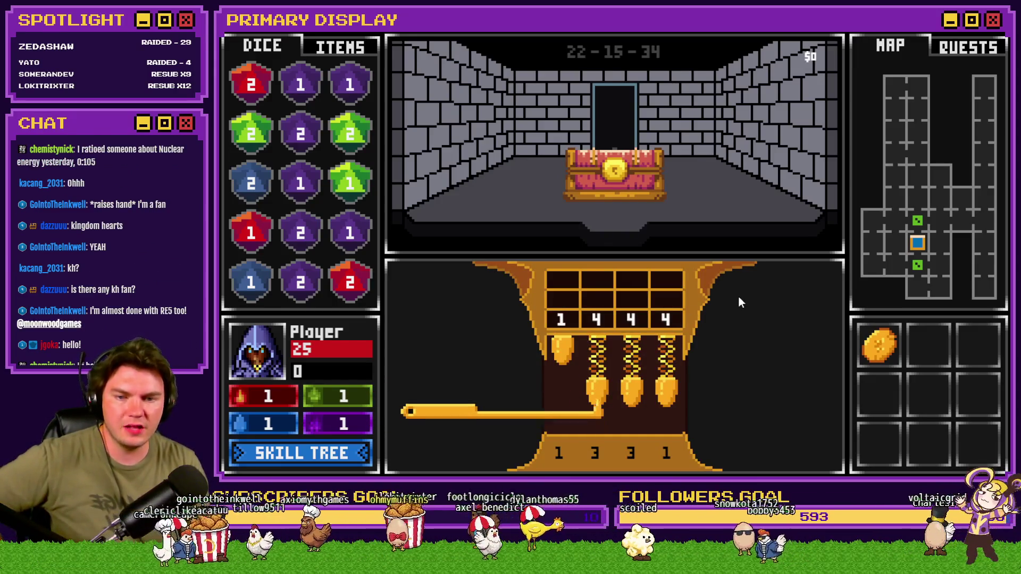
pyautogui.press('Up')
pyautogui.press('Right')
pyautogui.press('Up')
pyautogui.press('Right')
pyautogui.press('Up')
pyautogui.press('Up')
pyautogui.press('Up')
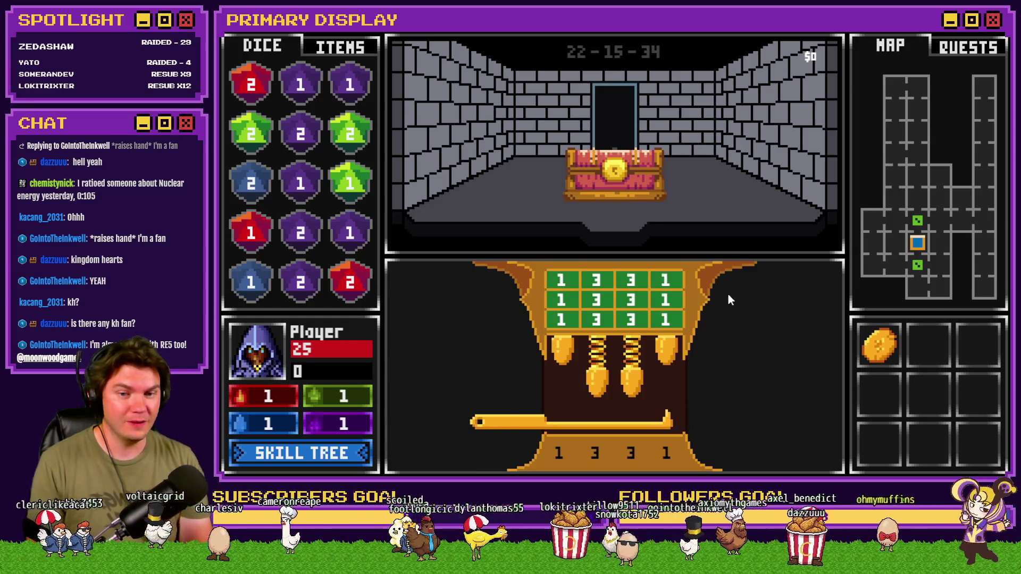
pyautogui.click(993, 37)
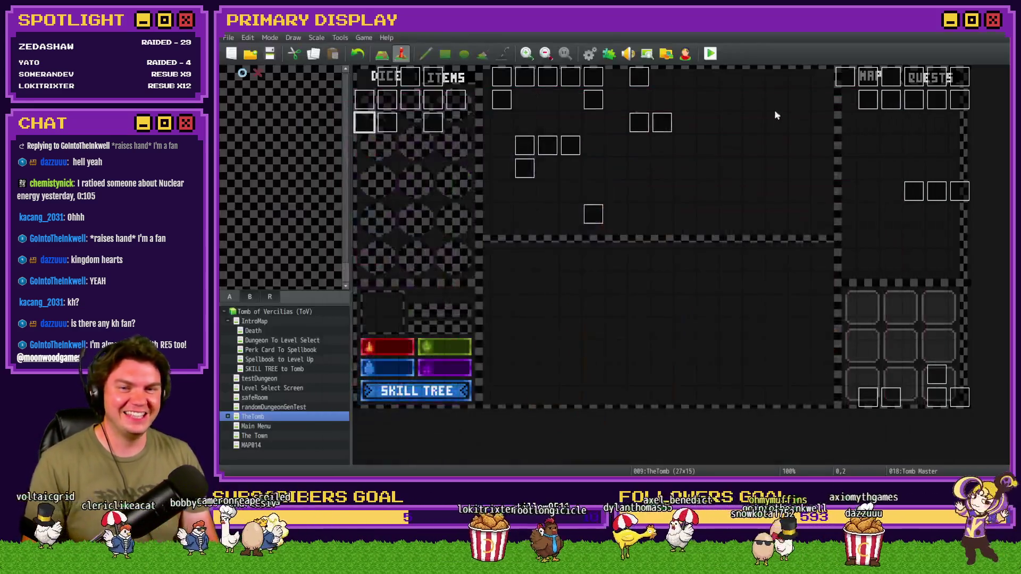
# Step: Reopen the Tomb Master event on page 5 and select the Check First Pins If block
pyautogui.doubleClick(368, 126)
pyautogui.click(447, 123)
pyautogui.scroll(-10, 707, 306)
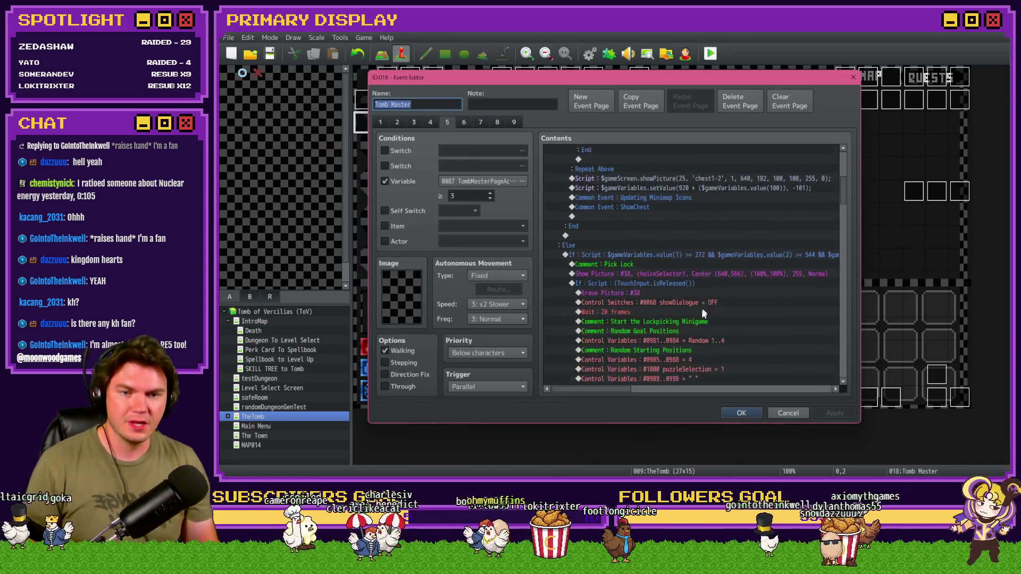
pyautogui.scroll(-10, 697, 311)
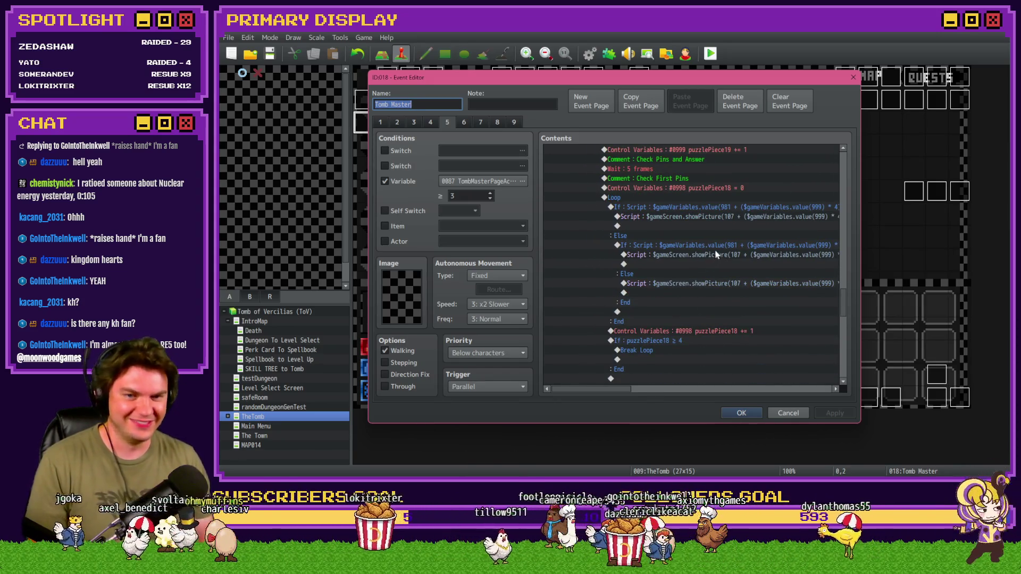
pyautogui.click(771, 207)
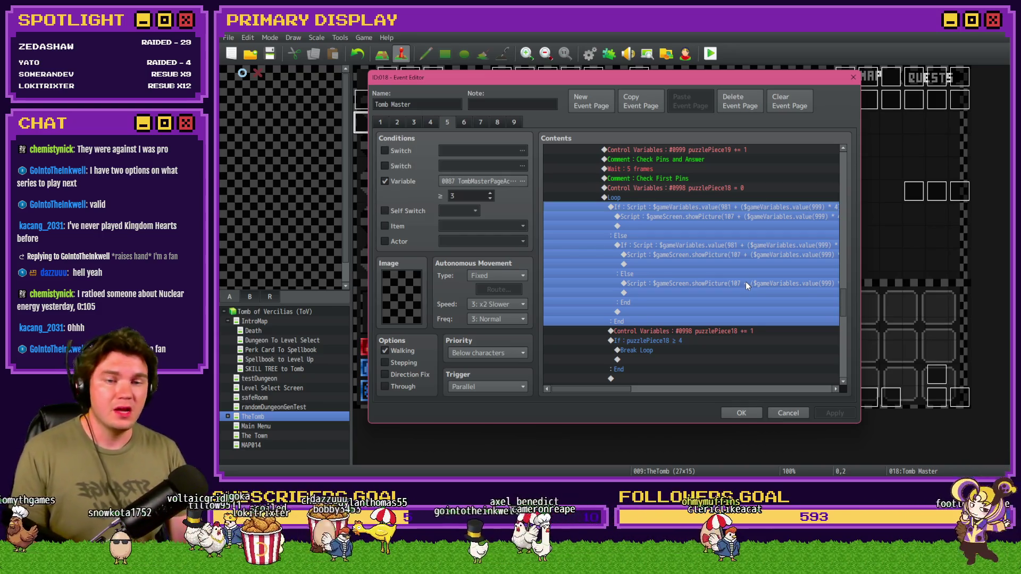
pyautogui.click(685, 202)
# Step: Revise the outer pin-check condition to compare against $gameVariables.value(998)
pyautogui.click(685, 210)
pyautogui.click(688, 213)
pyautogui.doubleClick(688, 208)
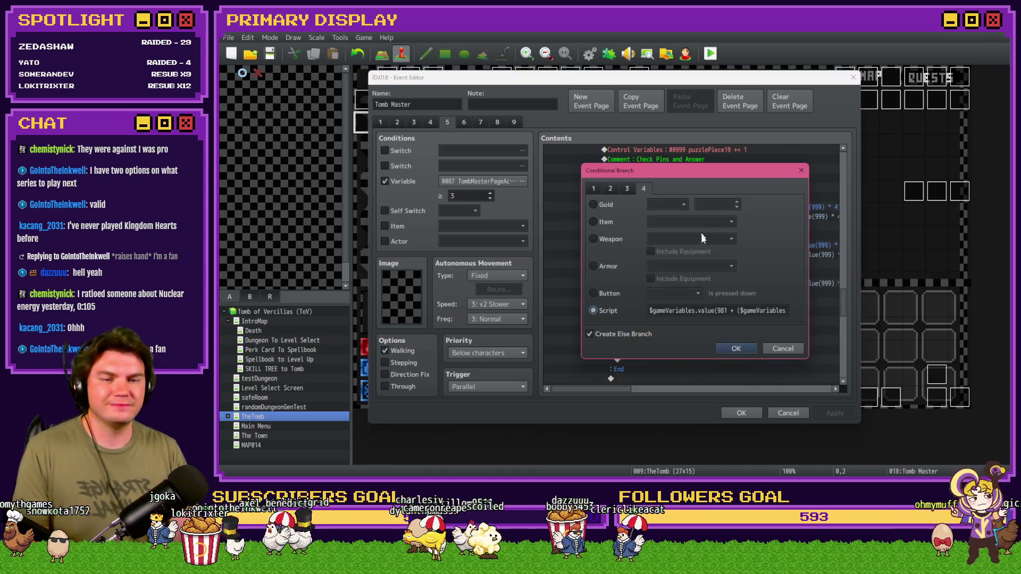
pyautogui.moveTo(686, 311); pyautogui.dragTo(665, 311)
pyautogui.click(733, 311)
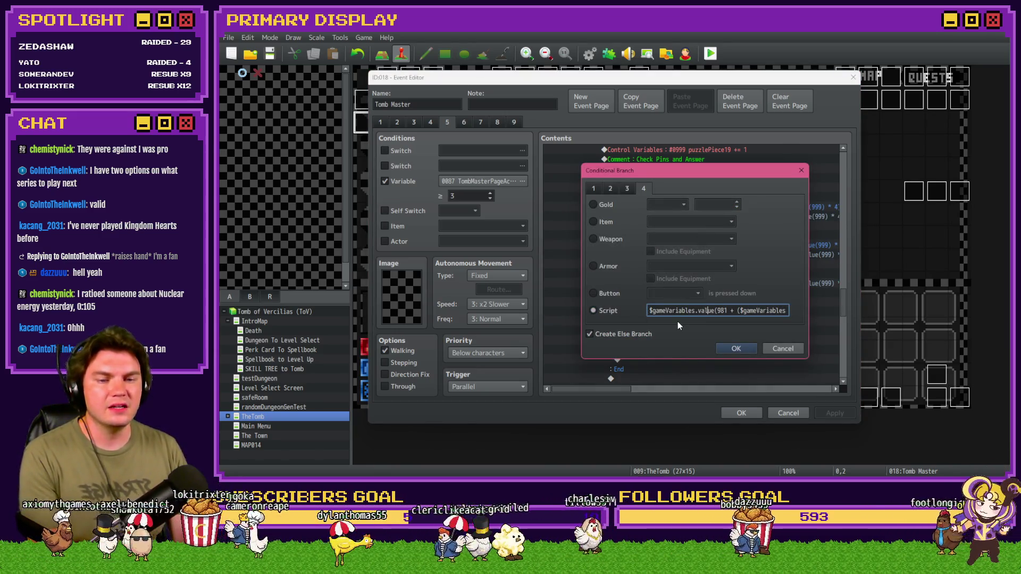
pyautogui.press('Right')
pyautogui.press('Right')
pyautogui.press('Right')
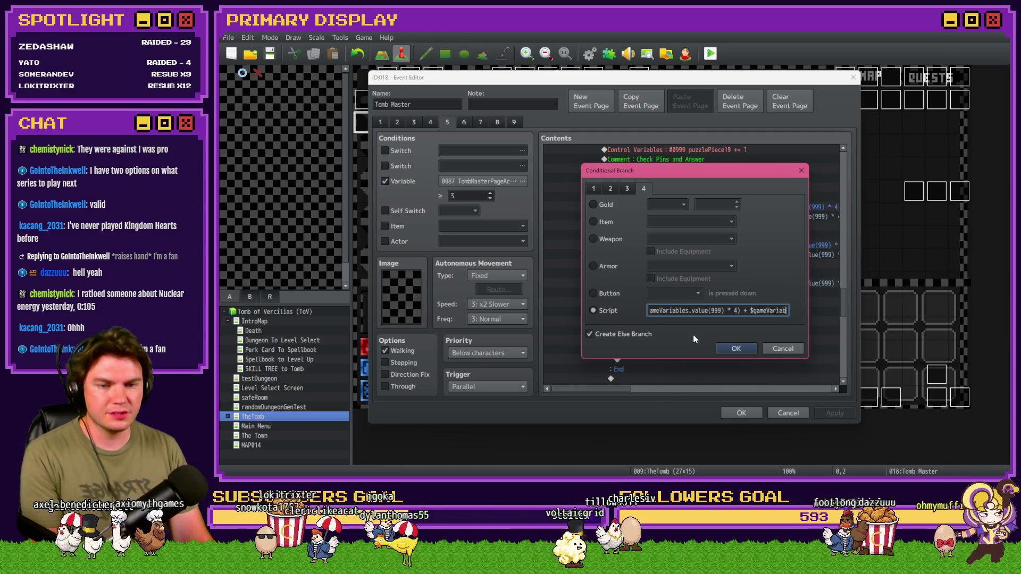
pyautogui.write('=== $')
pyautogui.moveTo(674, 312); pyautogui.dragTo(755, 312)
pyautogui.click(783, 349)
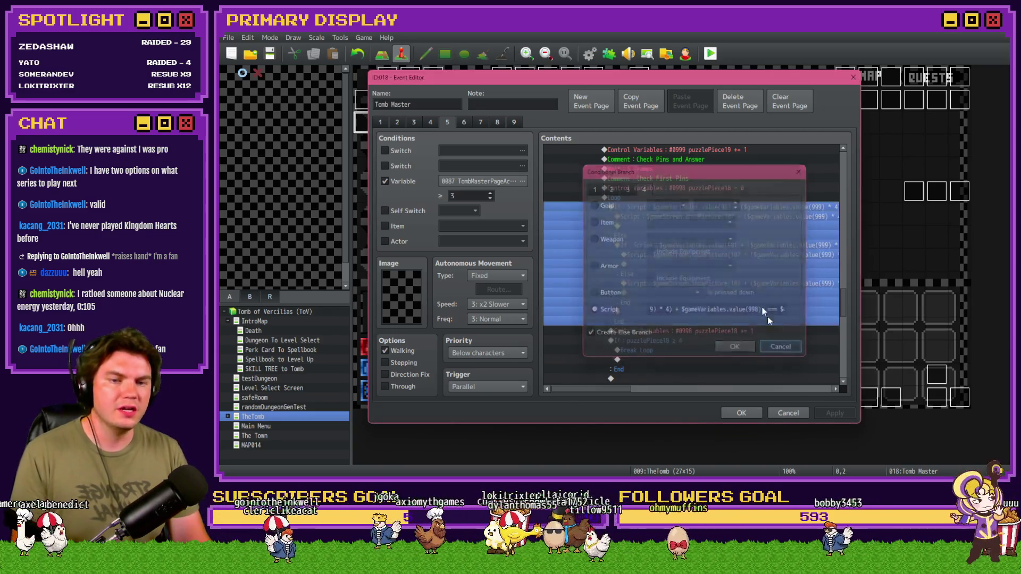
# Step: In the nested condition, replace the === after * 4) with + to add variable 998
pyautogui.doubleClick(736, 245)
pyautogui.click(724, 311)
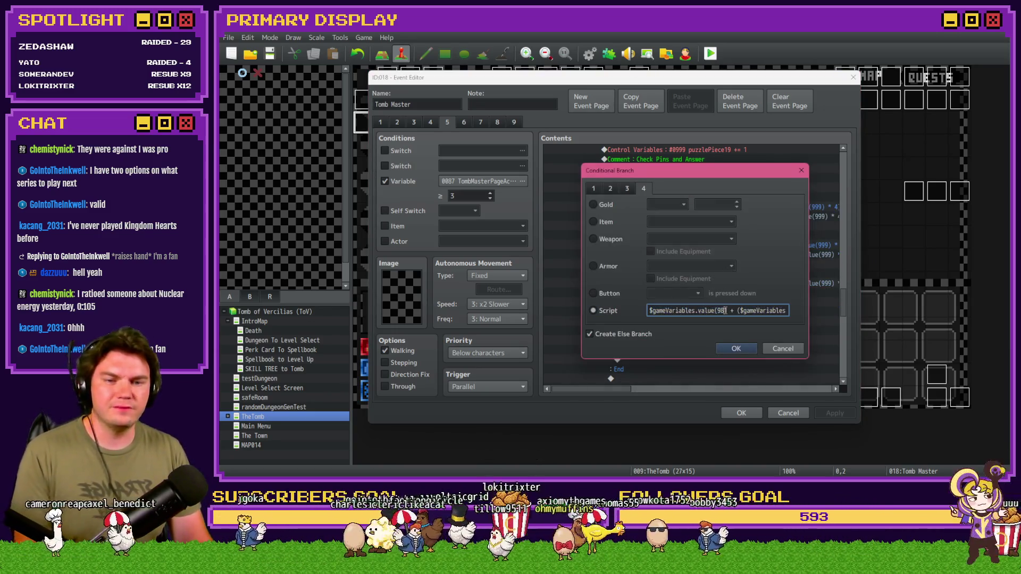
pyautogui.press('Right')
pyautogui.press('Right')
pyautogui.press('Right')
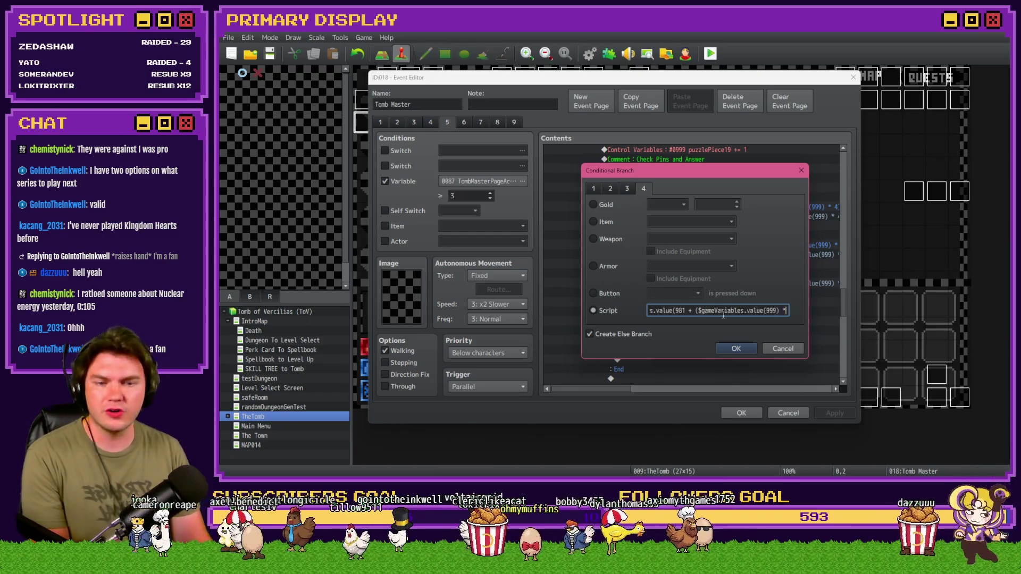
pyautogui.click(729, 310)
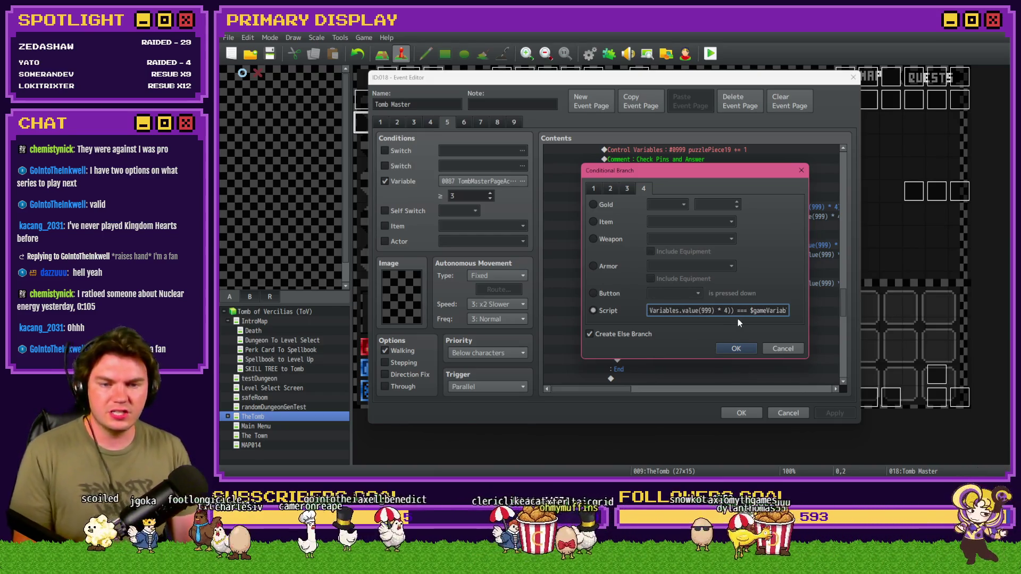
pyautogui.press('Right')
pyautogui.press('Right')
pyautogui.press('Delete')
pyautogui.press('Delete')
pyautogui.press('Delete')
pyautogui.write('+')
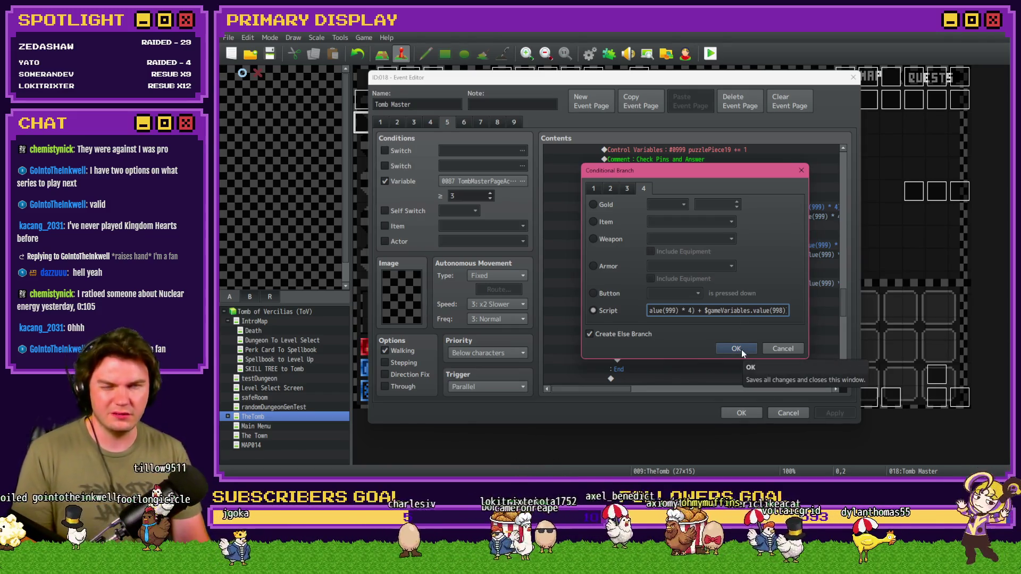
pyautogui.click(742, 348)
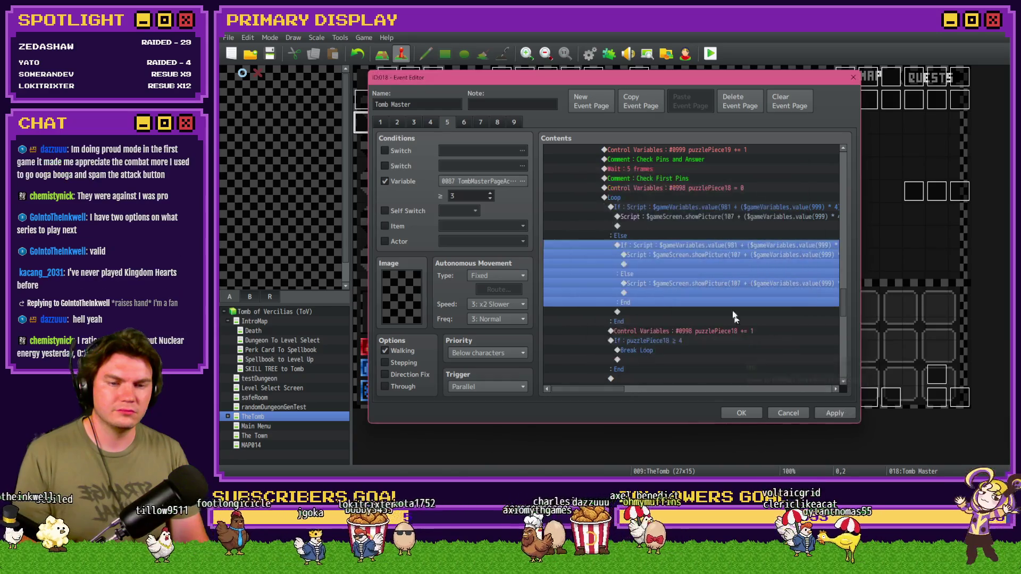
# Step: Inspect the upper showPicture script in the pin-check branch without changing it
pyautogui.click(732, 267)
pyautogui.click(732, 284)
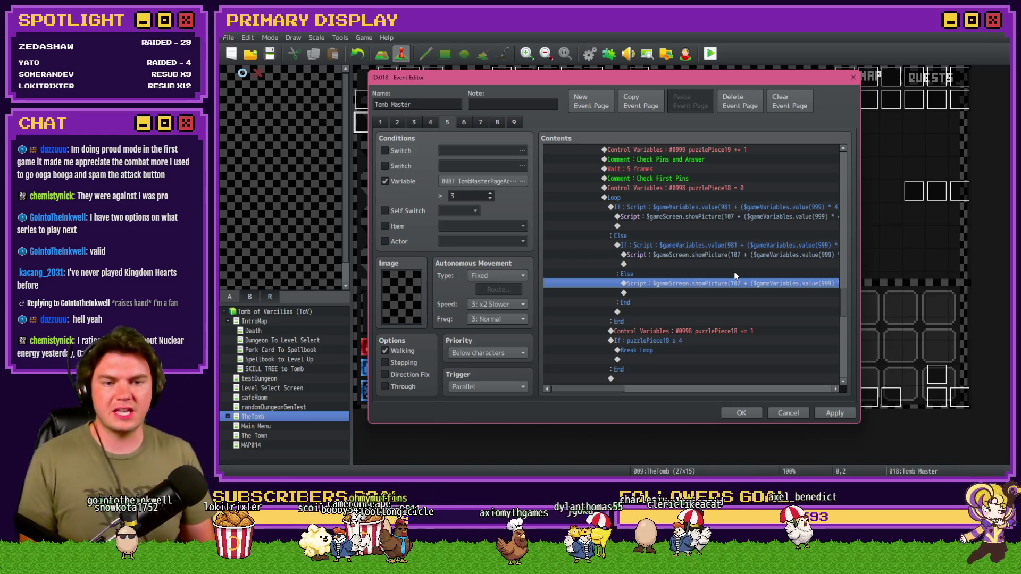
pyautogui.doubleClick(740, 255)
pyautogui.moveTo(649, 209)
pyautogui.mouseDown()
pyautogui.moveTo(538, 212)
pyautogui.moveTo(561, 203)
pyautogui.mouseUp()
pyautogui.click(692, 204)
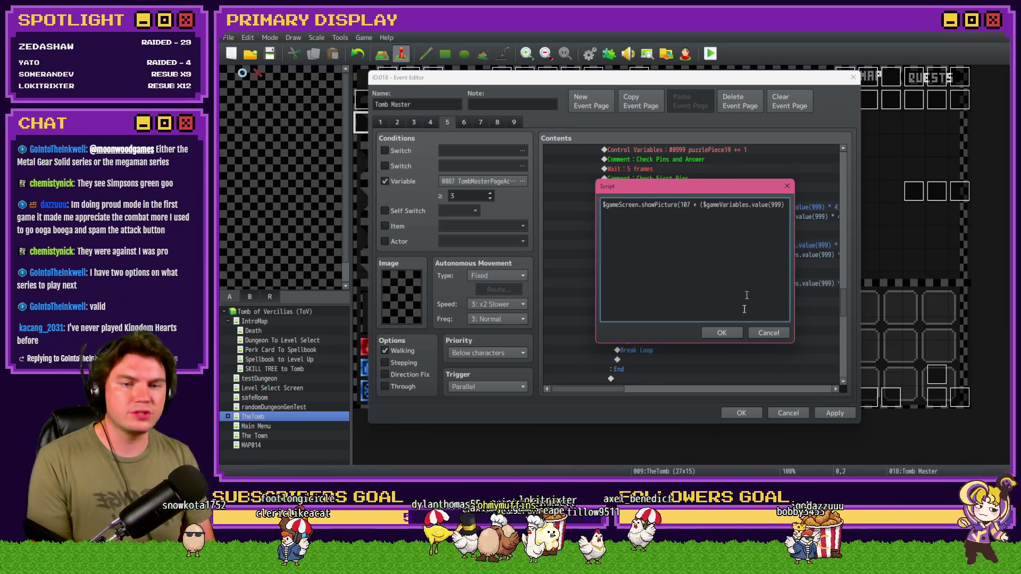
pyautogui.click(729, 335)
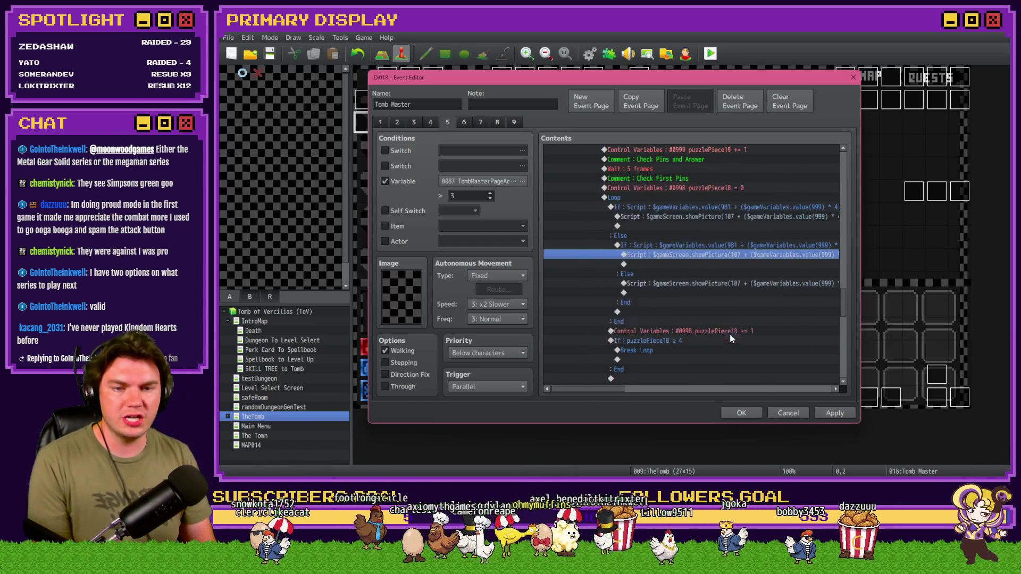
# Step: Review the nested lockpicking_indicator2 showPicture script and place the caret in it for editing
pyautogui.doubleClick(756, 218)
pyautogui.hotkey('ctrl', 'a')
pyautogui.click(666, 202)
pyautogui.moveTo(715, 269); pyautogui.dragTo(741, 278)
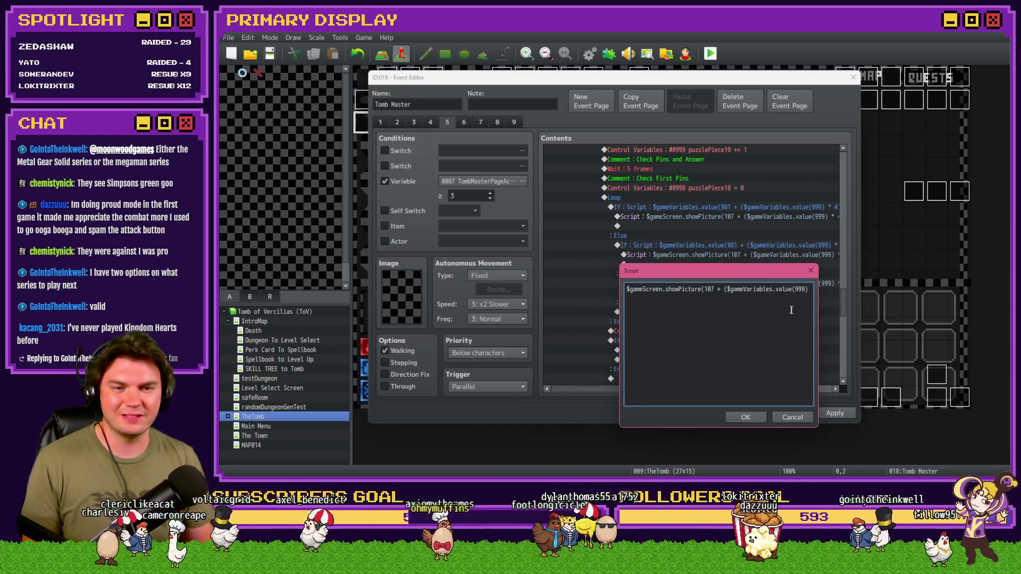
pyautogui.click(811, 271)
pyautogui.hscroll(3, 639, 388)
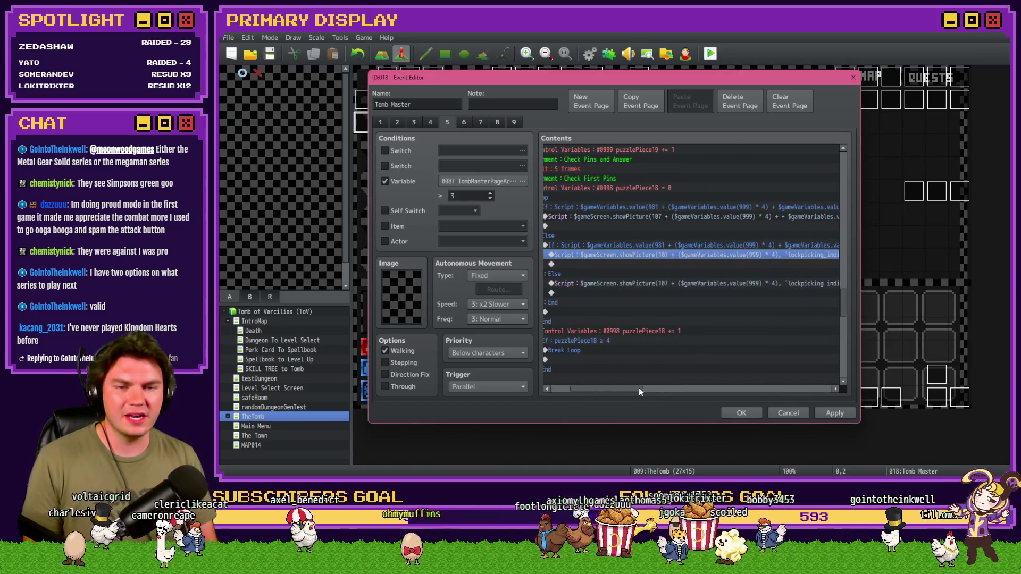
pyautogui.hscroll(2, 641, 389)
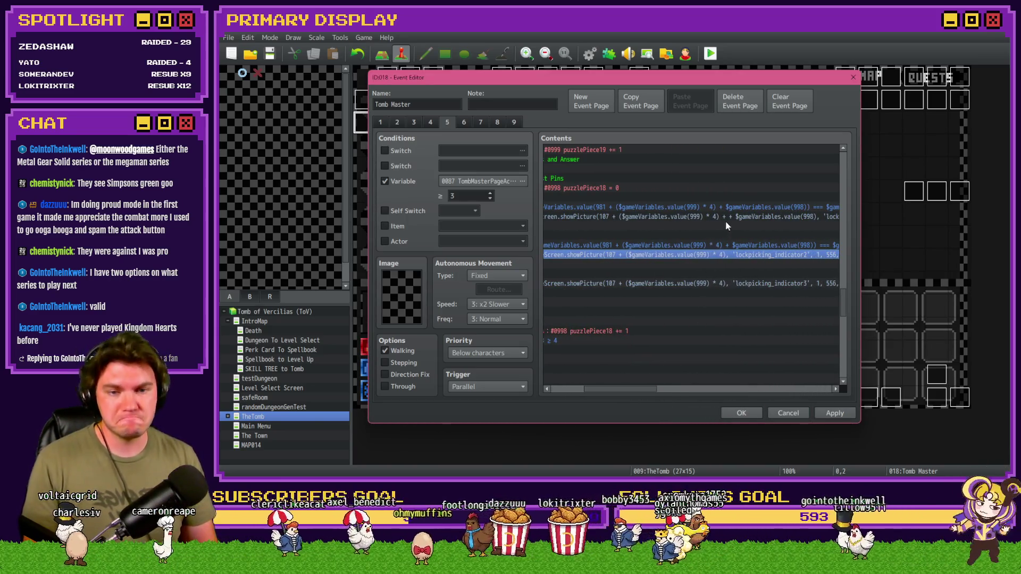
pyautogui.click(730, 204)
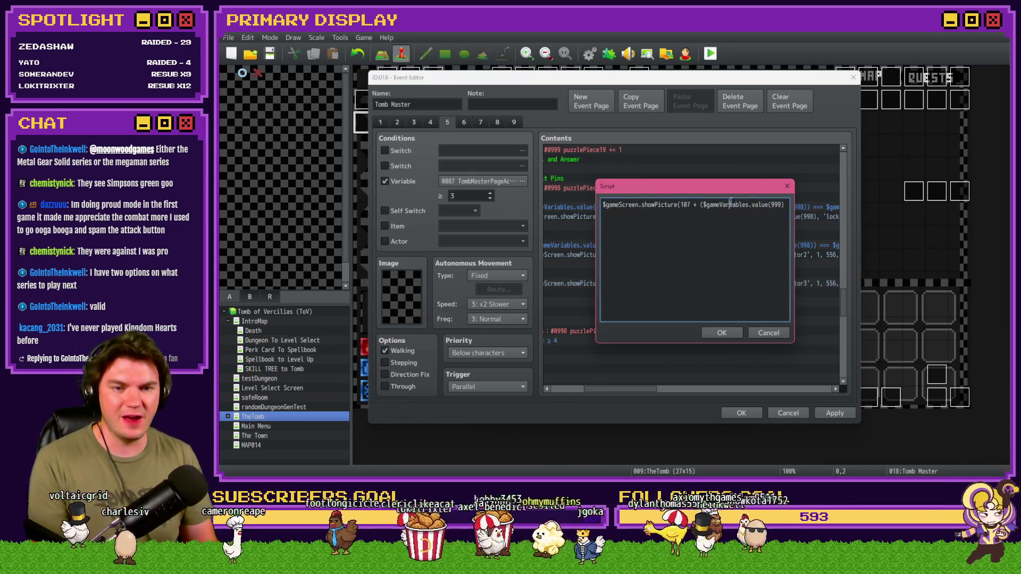
# Step: Add + $gameVariables.value(998) to the nested showPicture picture number and confirm it
pyautogui.write('+ $gameVariables.va')
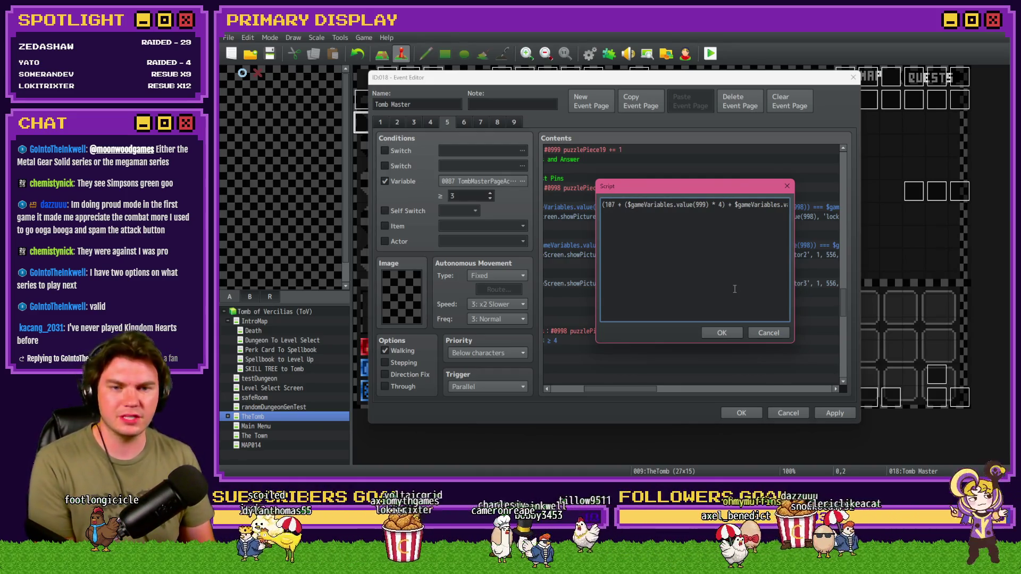
pyautogui.press('Right')
pyautogui.press('Right')
pyautogui.press('Right')
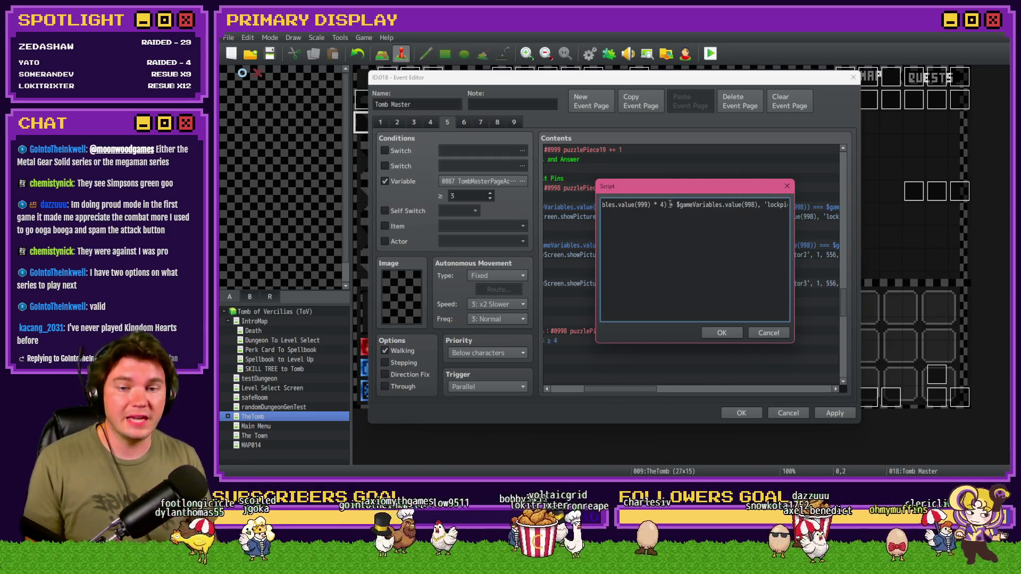
pyautogui.click(719, 335)
pyautogui.doubleClick(714, 255)
pyautogui.click(769, 216)
pyautogui.press('Right')
pyautogui.press('Right')
pyautogui.press('Right')
pyautogui.press('Right')
pyautogui.press('Right')
pyautogui.press('Right')
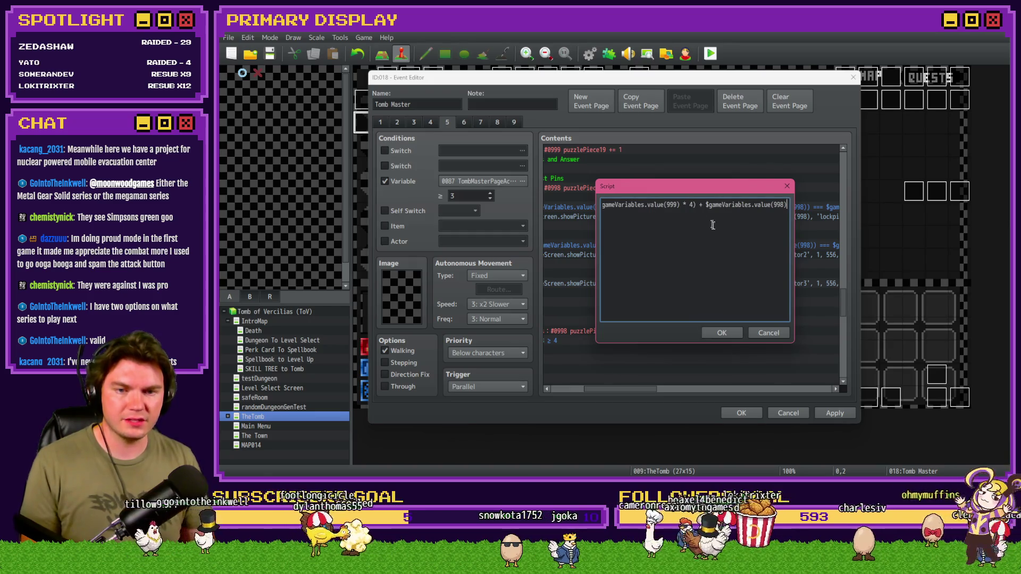
pyautogui.click(719, 333)
# Step: Insert the variable 998 offset into the remaining indicator picture numbers, including the else branch
pyautogui.doubleClick(682, 283)
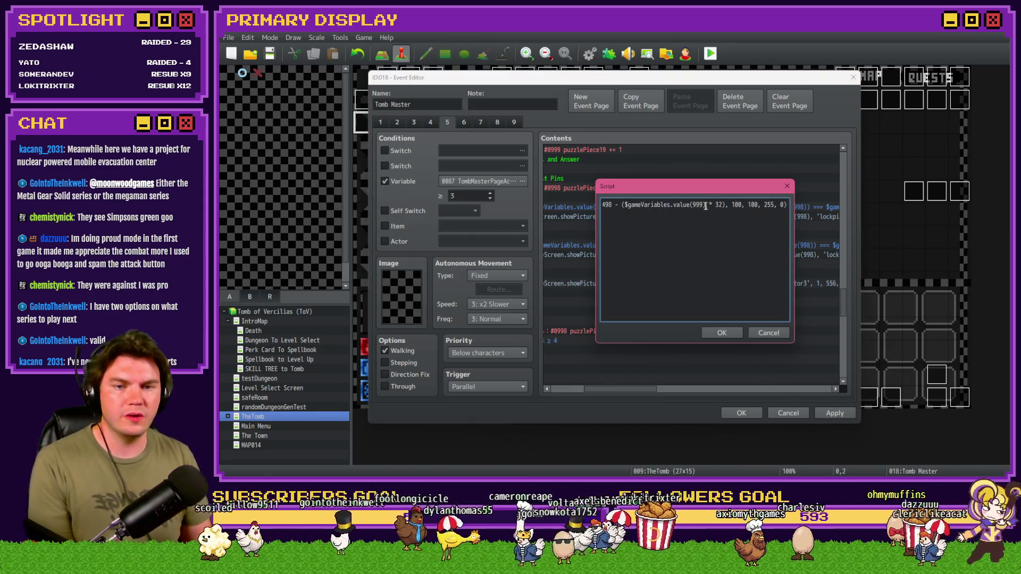
pyautogui.click(778, 205)
pyautogui.press('Right')
pyautogui.press('Right')
pyautogui.press('Right')
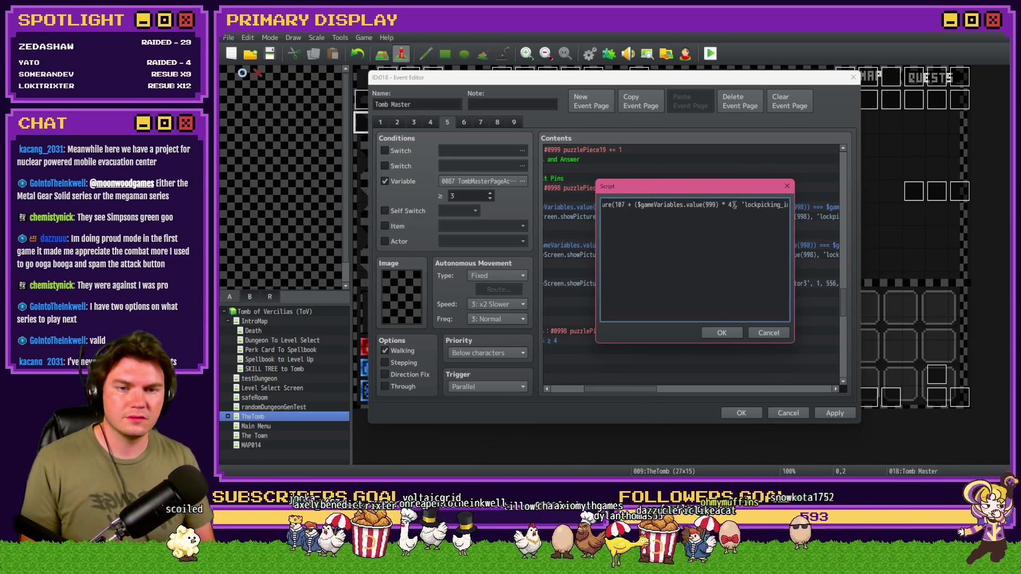
pyautogui.write('+ $gameVariables.value(998)')
pyautogui.click(721, 332)
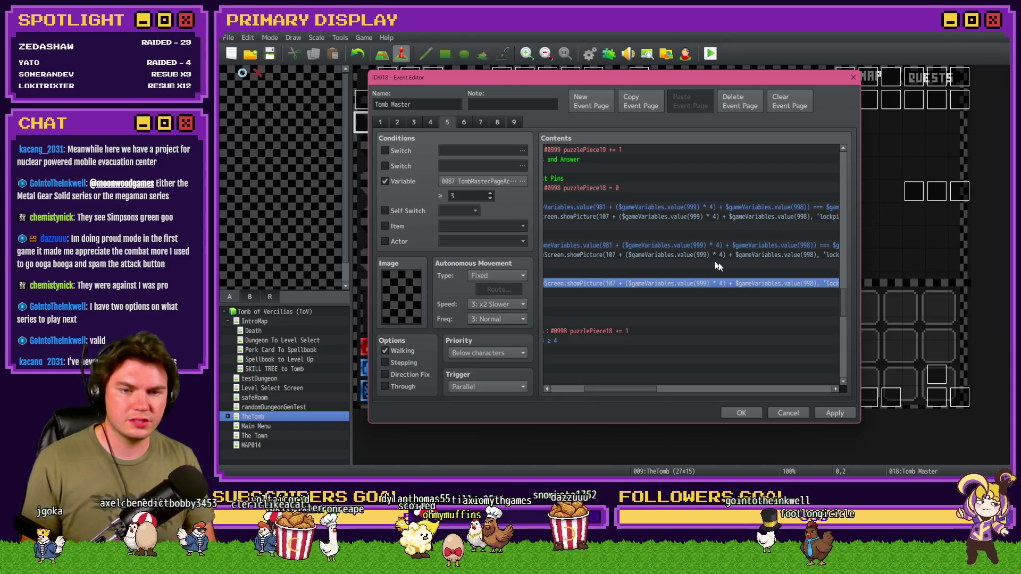
pyautogui.doubleClick(737, 216)
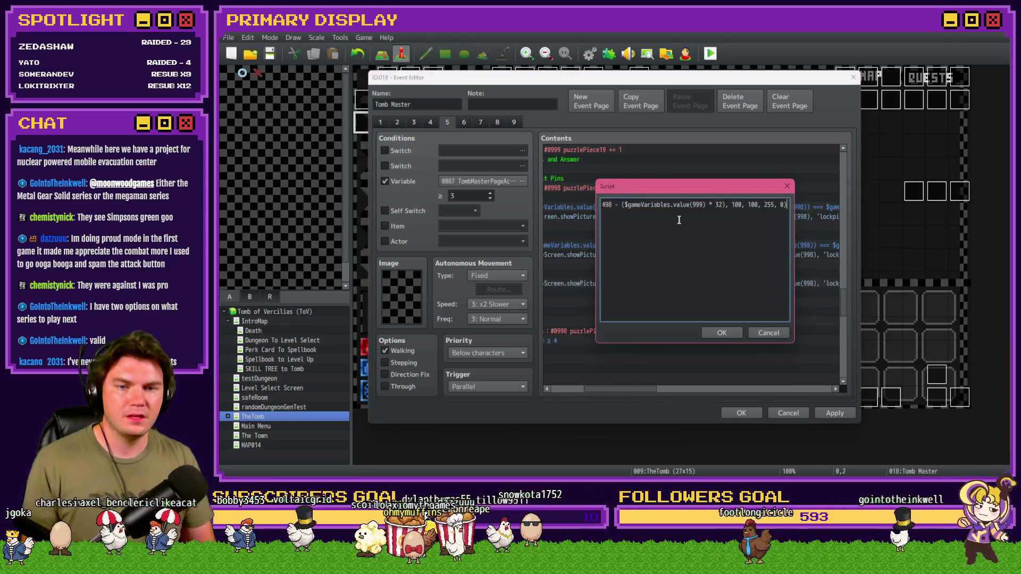
pyautogui.press('Home')
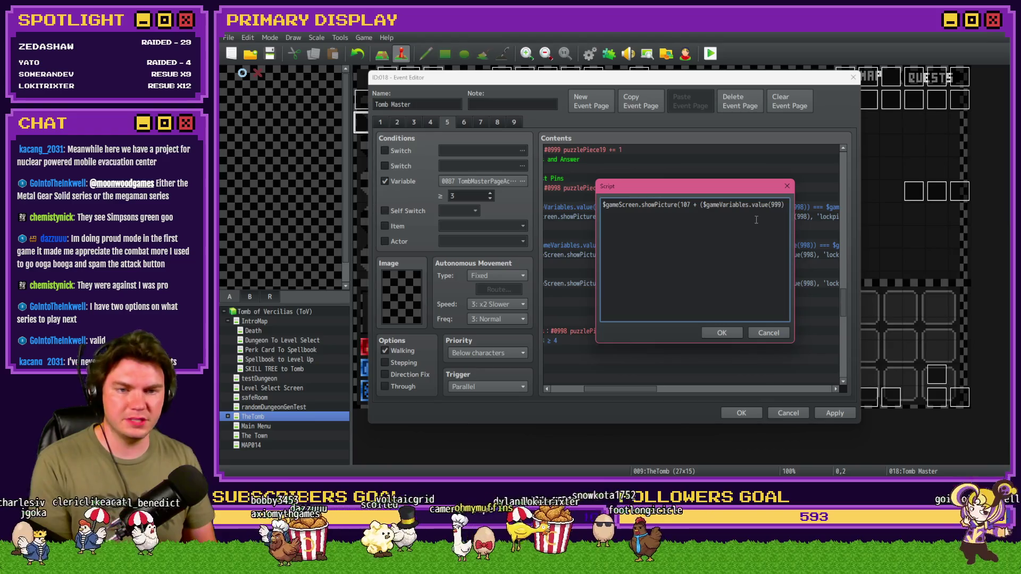
pyautogui.write("ameVariables.value(998), 'lockpicking_indicato")
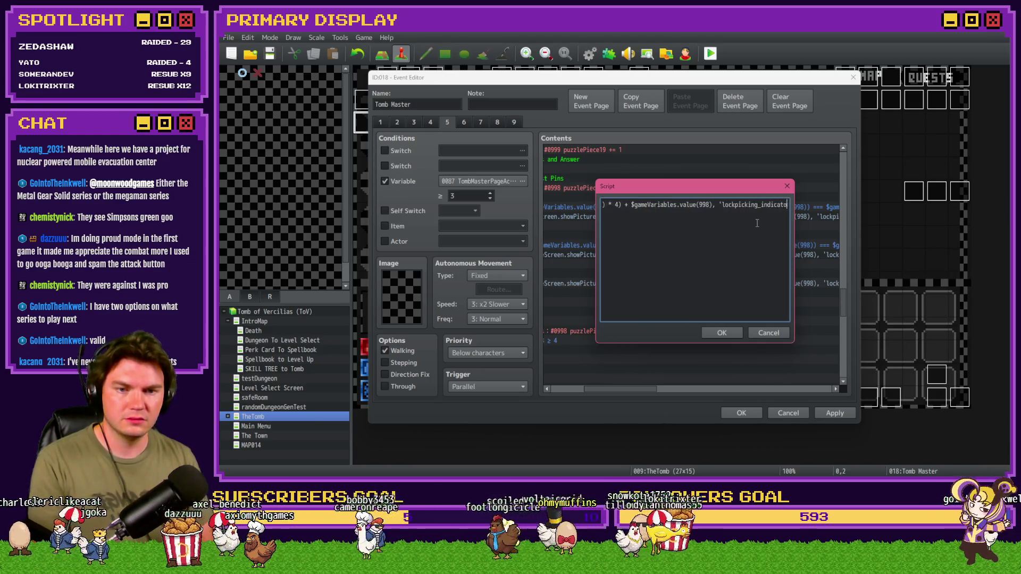
pyautogui.press('Right')
pyautogui.press('Right')
pyautogui.press('Right')
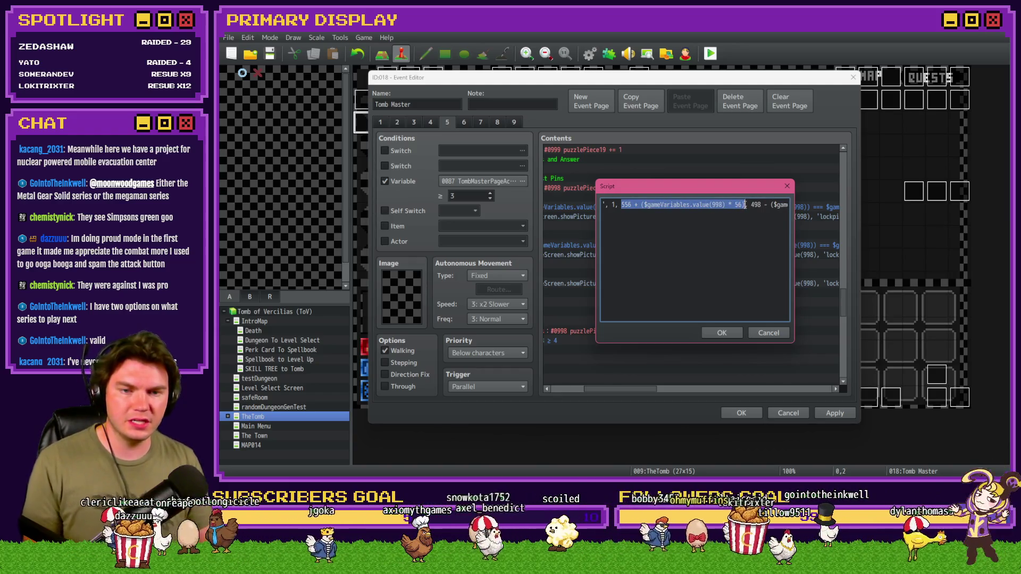
pyautogui.click(722, 332)
# Step: Adjust the 556 x coordinate in the last two indicator scripts and close the Event Editor
pyautogui.doubleClick(761, 255)
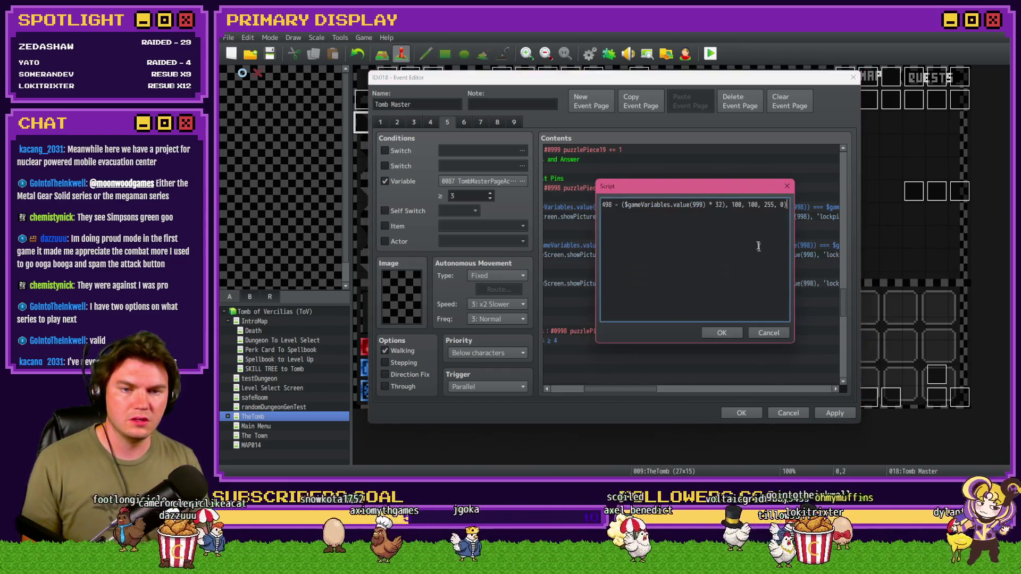
pyautogui.moveTo(604, 208); pyautogui.dragTo(599, 209)
pyautogui.doubleClick(643, 205)
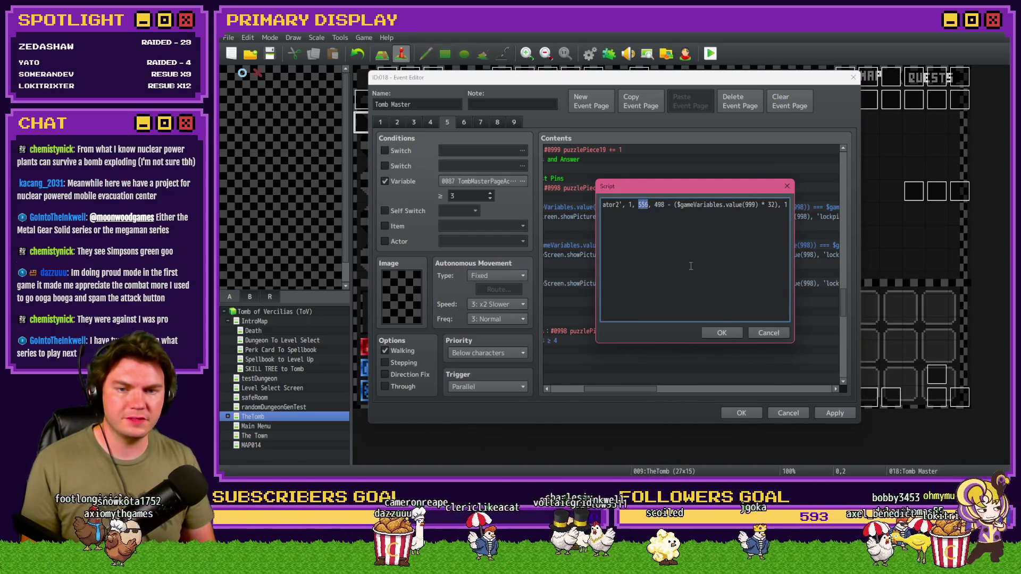
pyautogui.click(722, 336)
pyautogui.doubleClick(703, 284)
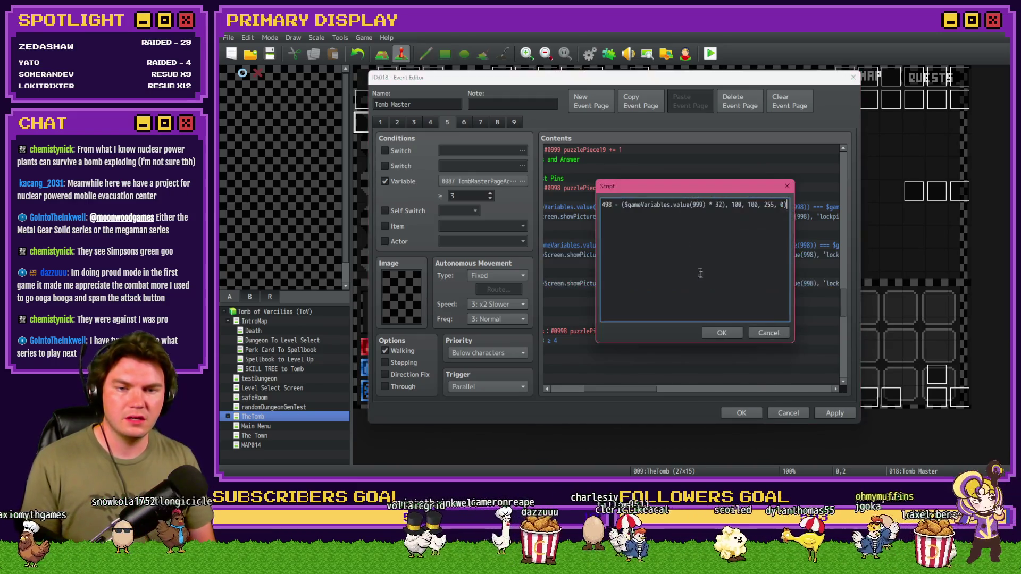
pyautogui.moveTo(633, 204); pyautogui.dragTo(597, 206)
pyautogui.doubleClick(660, 205)
pyautogui.click(723, 332)
pyautogui.moveTo(625, 389); pyautogui.dragTo(557, 390)
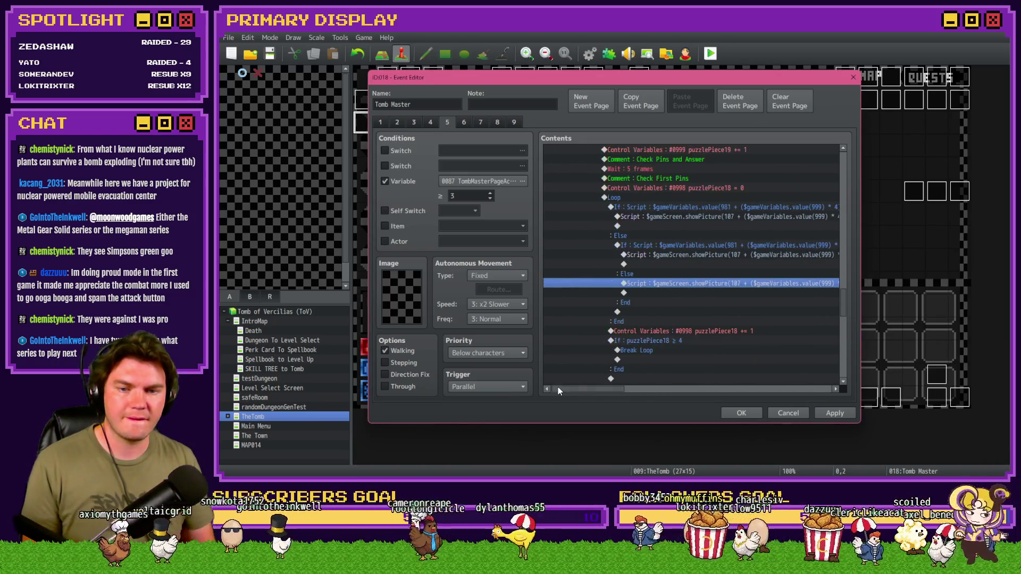
pyautogui.click(792, 414)
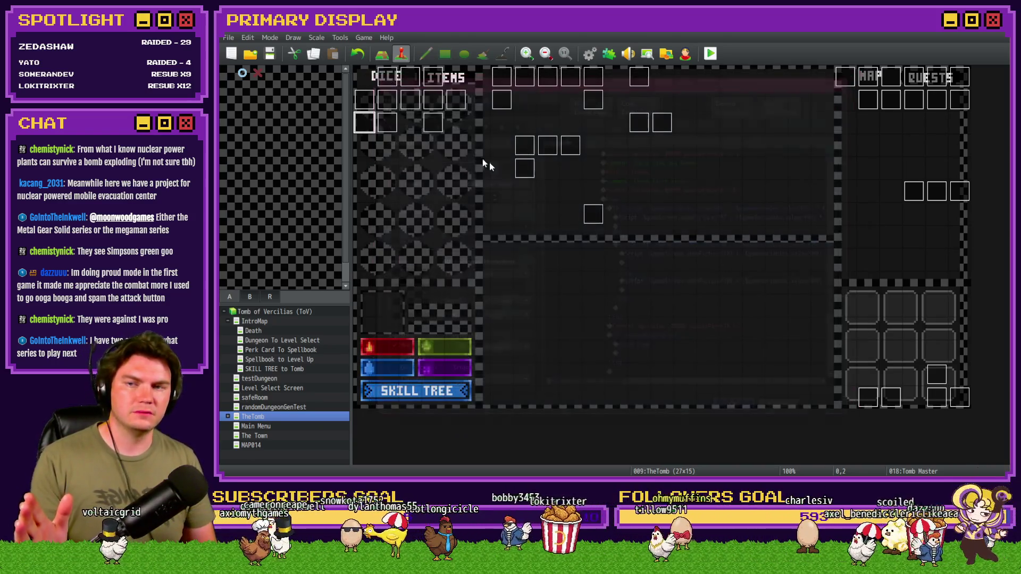
# Step: Start a playtest, choose a player perk card and open the F9 debug list
pyautogui.click(712, 55)
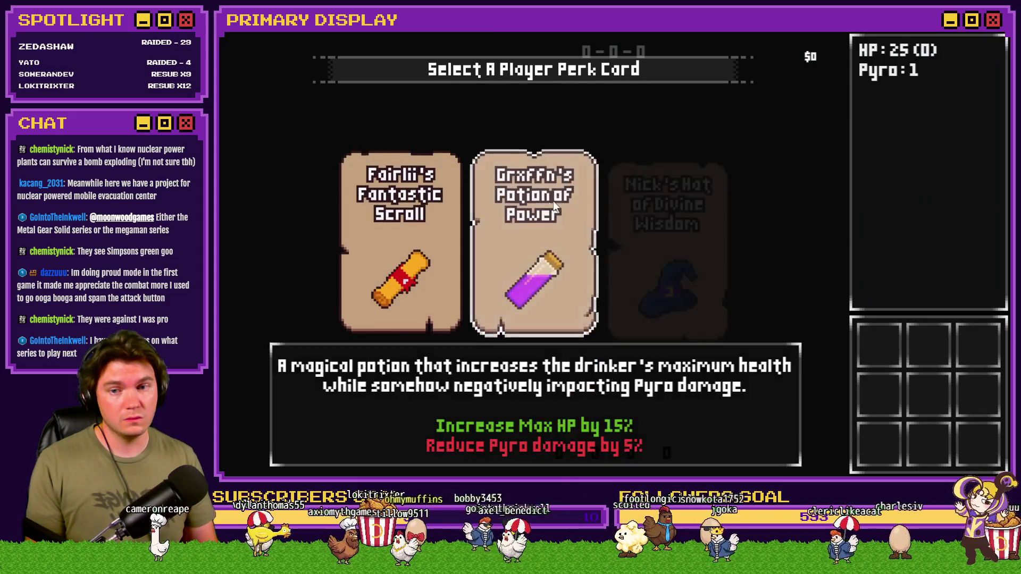
pyautogui.click(582, 162)
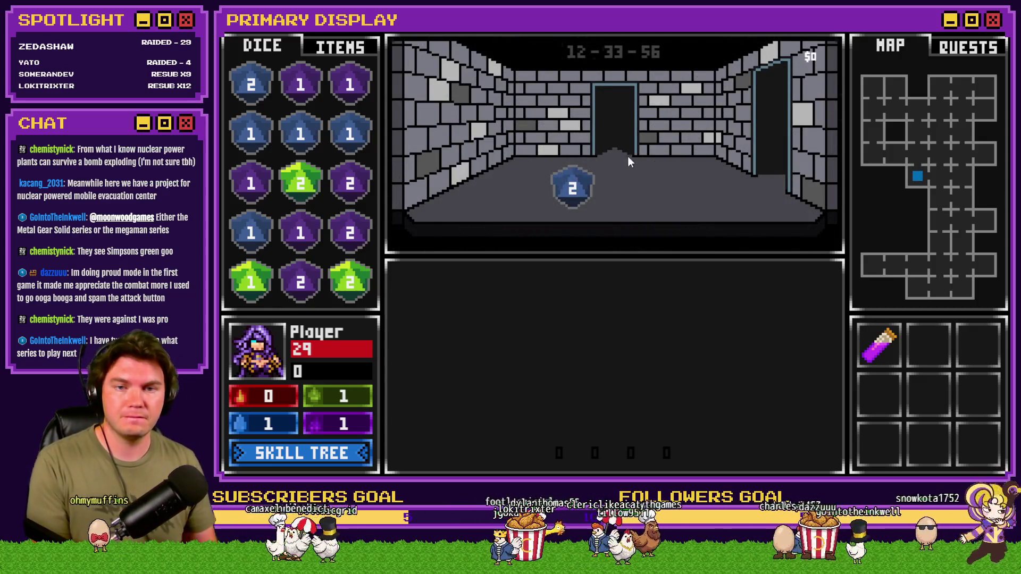
pyautogui.press('F9')
# Step: Set variable 0959 roomTrap 39 to -1, walk into the chest room and start picking the lock
pyautogui.scroll(-20, 321, 93)
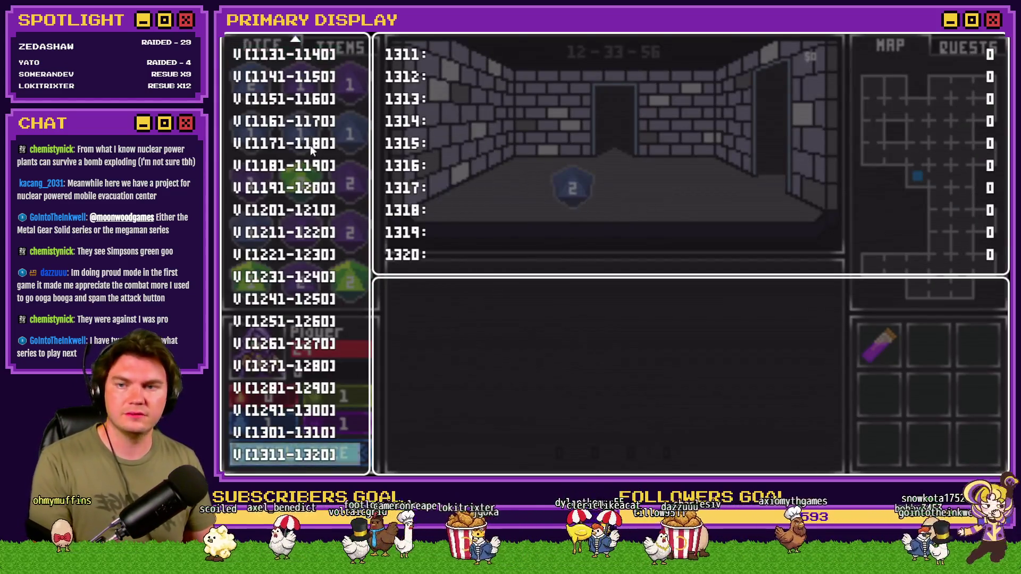
pyautogui.press('Up')
pyautogui.press('Up')
pyautogui.press('Up')
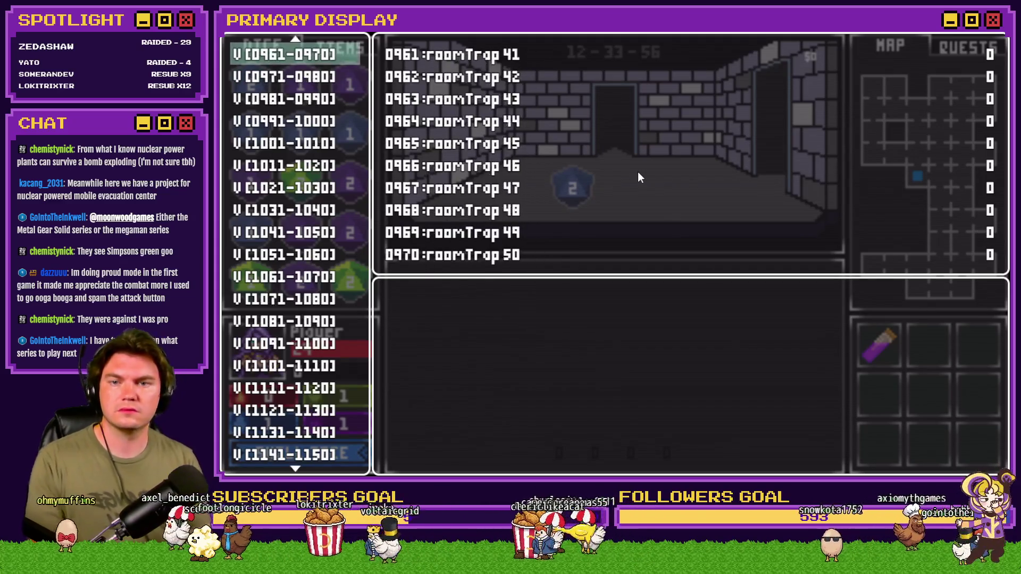
pyautogui.press('Down')
pyautogui.press('Return')
pyautogui.press('Up')
pyautogui.press('Up')
pyautogui.press('Left')
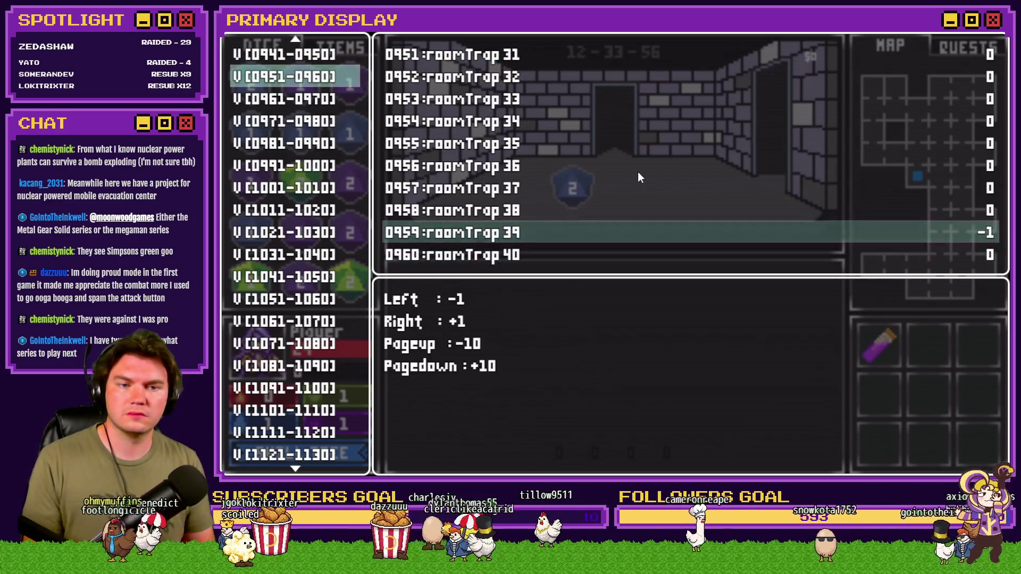
pyautogui.press('Escape')
pyautogui.press('Escape')
pyautogui.click(614, 174)
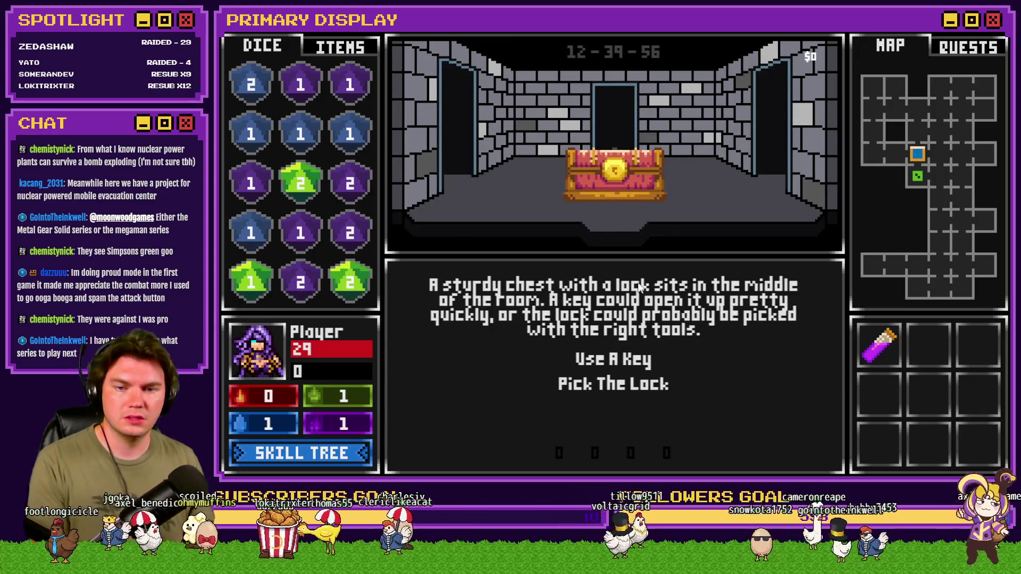
pyautogui.click(628, 385)
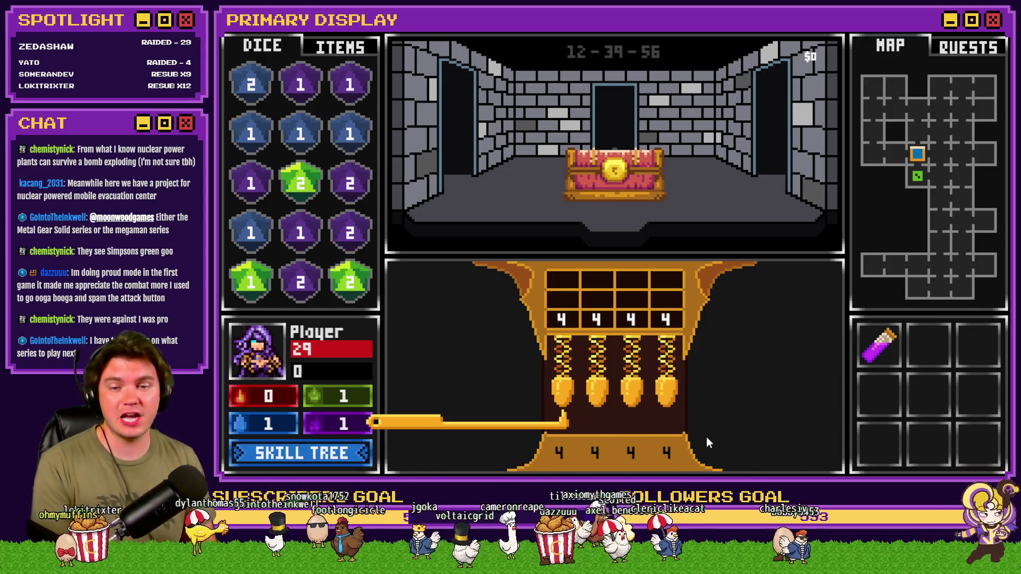
# Step: Set the pins to 3-2-1-4 and submit that first guess
pyautogui.press('Up')
pyautogui.press('Right')
pyautogui.press('Up')
pyautogui.press('Right')
pyautogui.press('Up')
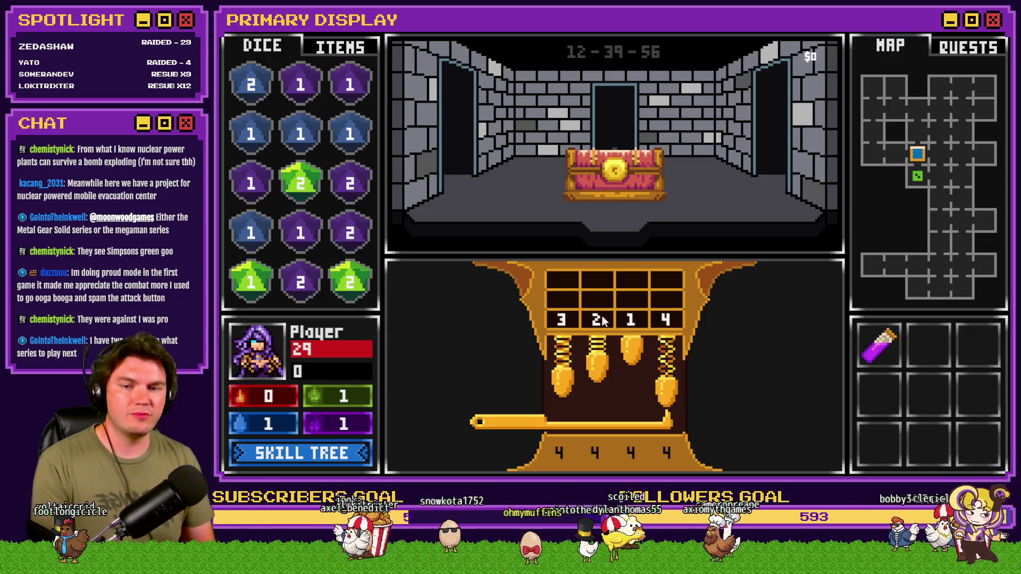
pyautogui.press('Return')
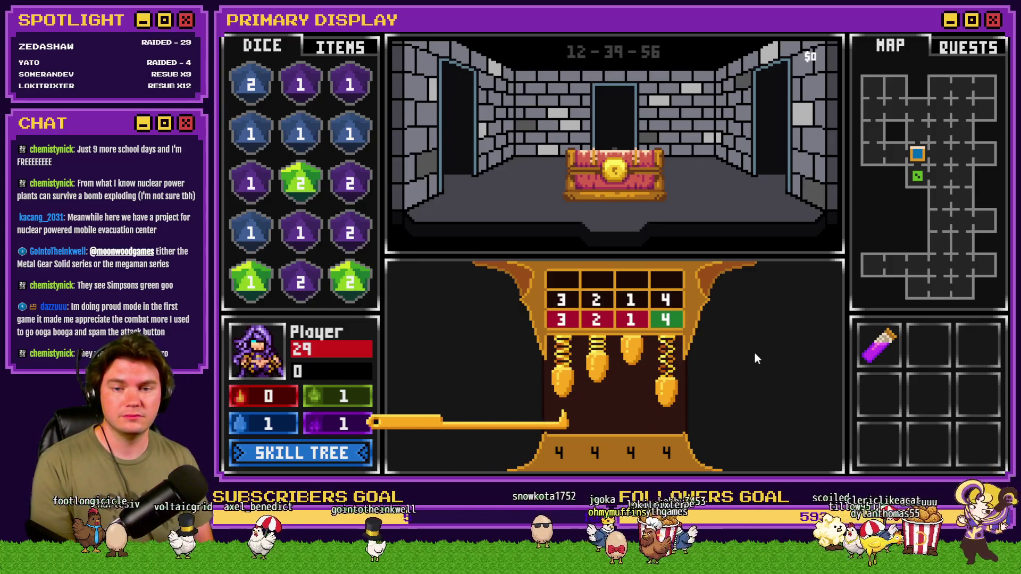
# Step: Submit guess 1-4-4-4, then 4-4-4-4, which grades all green
pyautogui.press('Down')
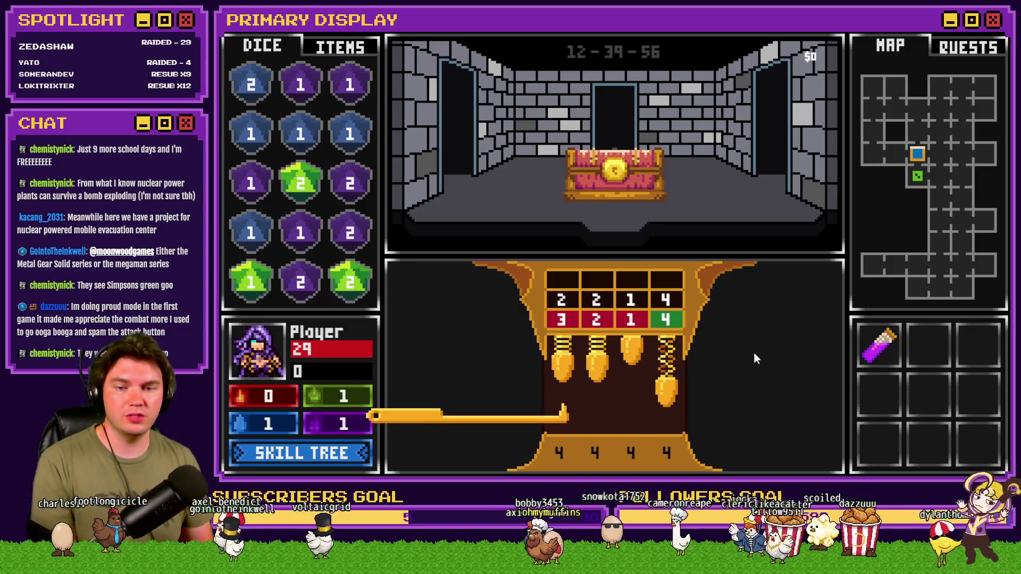
pyautogui.press('Down')
pyautogui.press('Right')
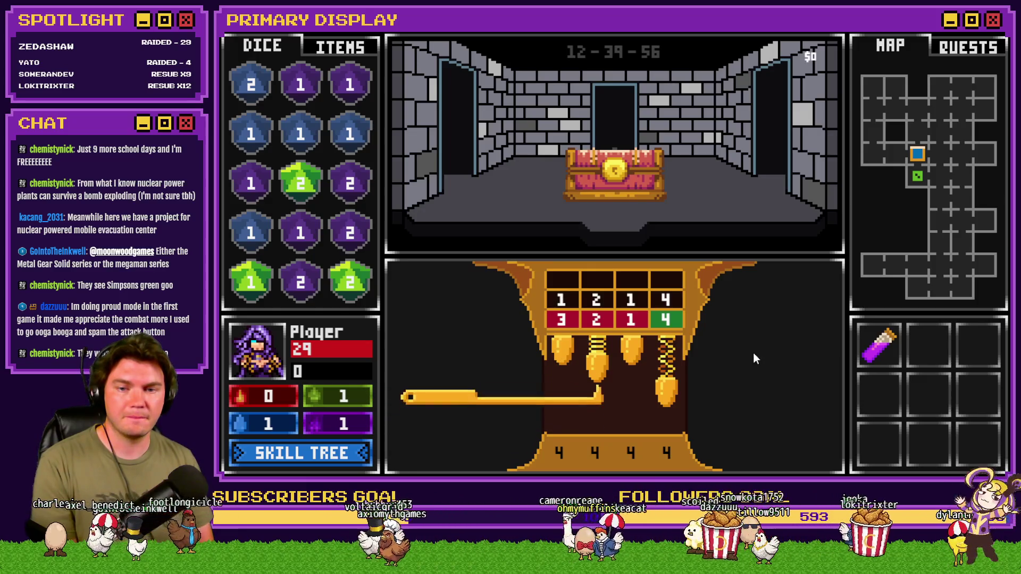
pyautogui.press('Up')
pyautogui.press('Up')
pyautogui.press('Right')
pyautogui.press('Up')
pyautogui.press('Up')
pyautogui.press('Up')
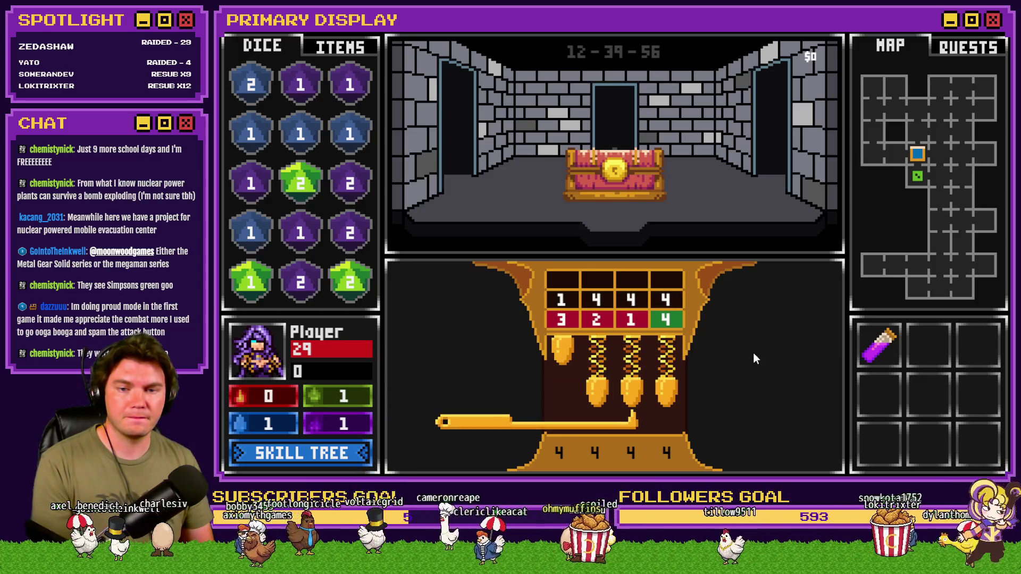
pyautogui.press('Right')
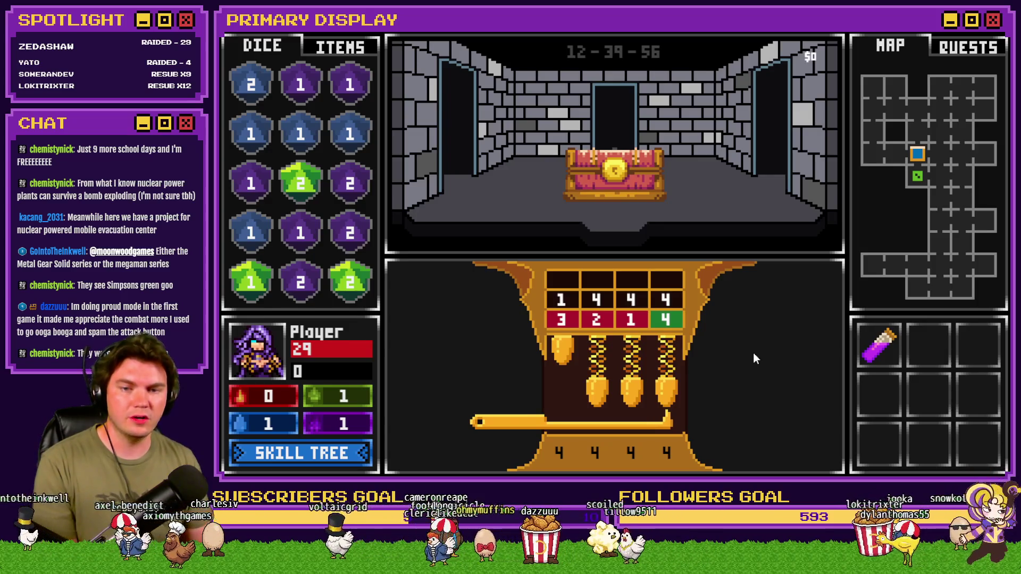
pyautogui.press('Right')
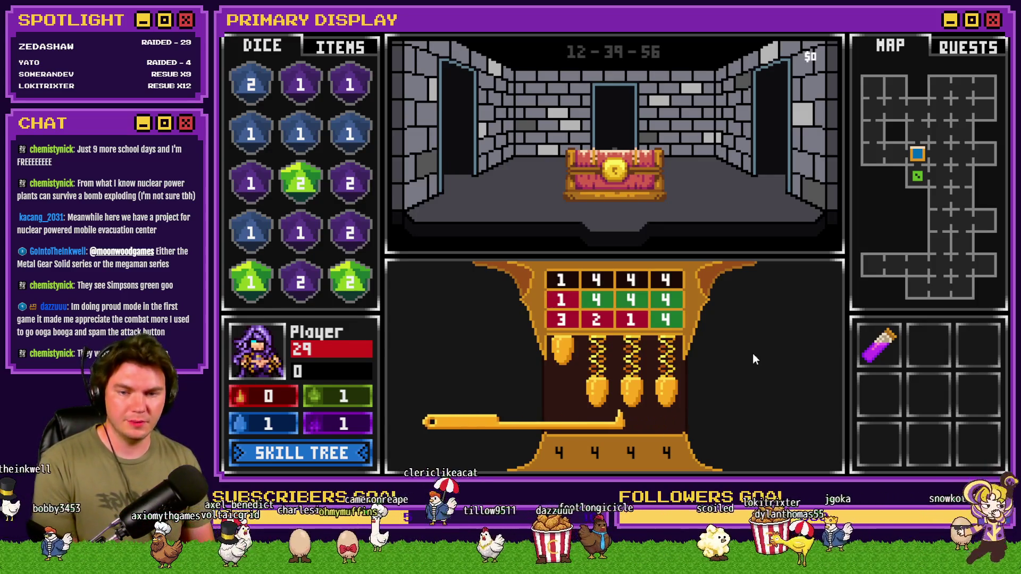
pyautogui.press('Up')
pyautogui.press('Up')
pyautogui.press('Up')
pyautogui.press('Right')
pyautogui.press('Right')
pyautogui.press('Right')
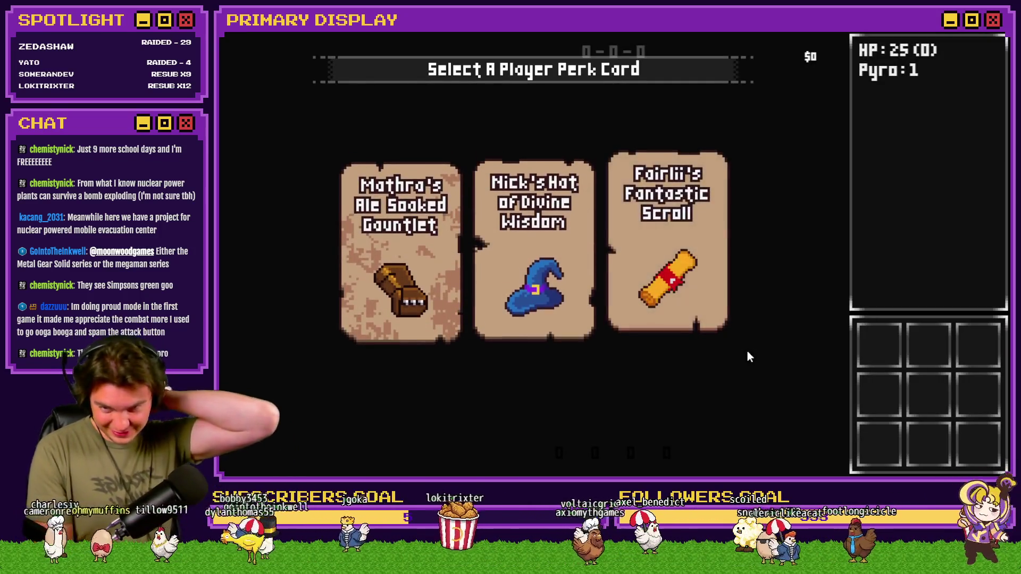
# Step: Take the wizard hat perk card and walk forward through the dungeon
pyautogui.press('Return')
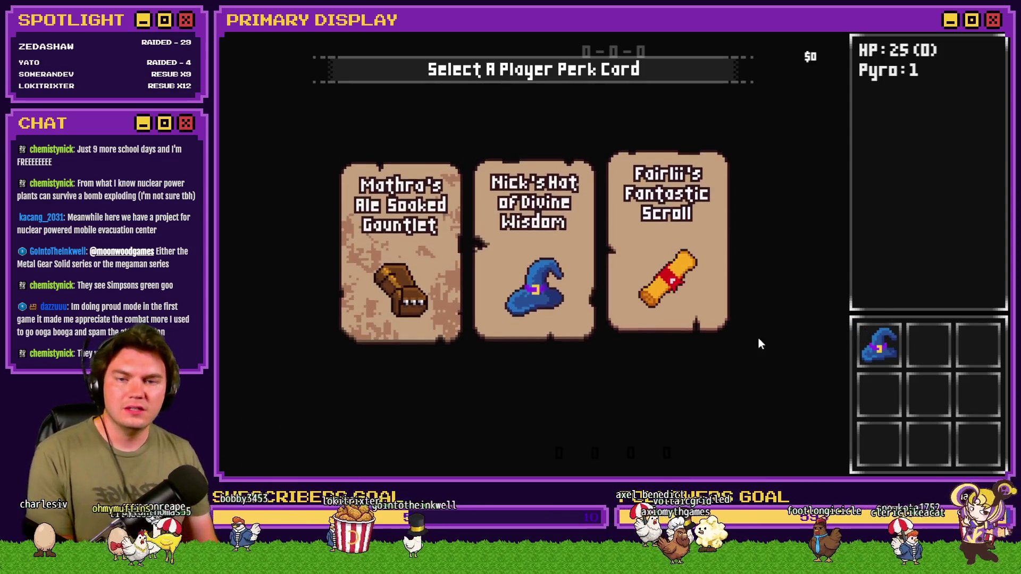
pyautogui.press('Up')
pyautogui.press('Down')
pyautogui.press('Up')
# Step: In the F9 debug list, set variable 0963 roomTrap 43 to -1 and resume play
pyautogui.press('F9')
pyautogui.scroll(-15, 298, 212)
pyautogui.scroll(5, 298, 159)
pyautogui.press('Up')
pyautogui.press('Up')
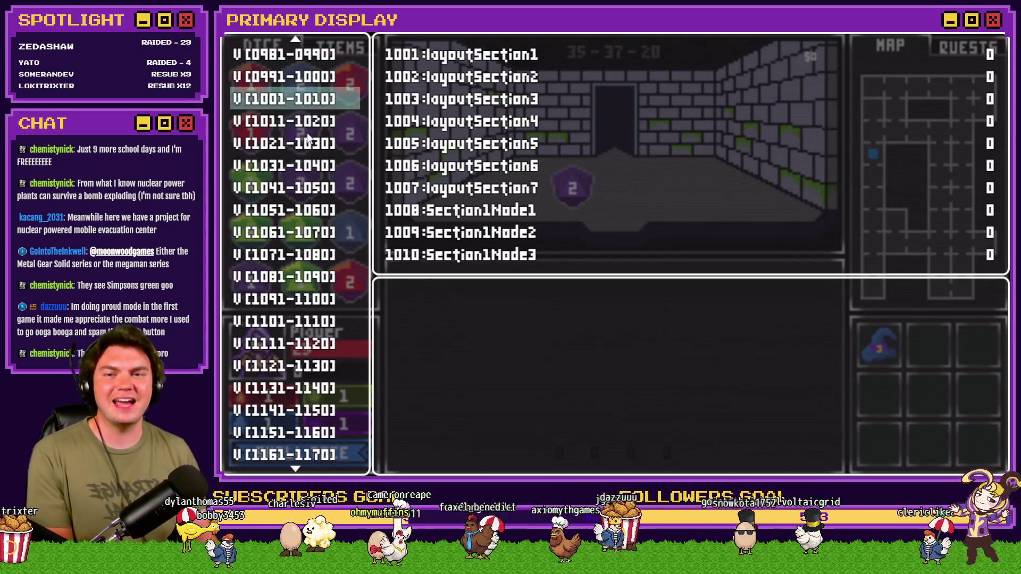
pyautogui.press('Up')
pyautogui.press('Up')
pyautogui.press('Up')
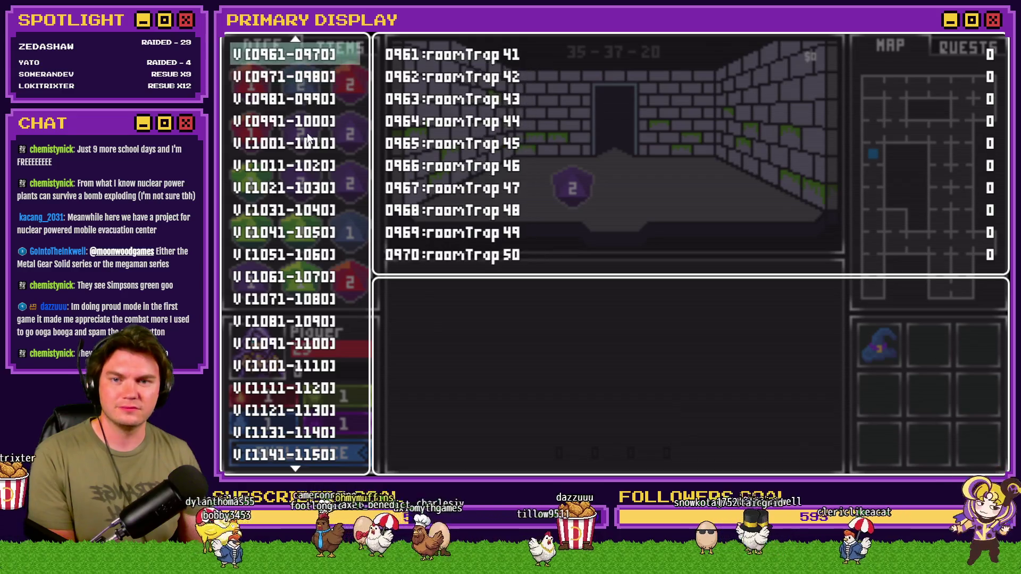
pyautogui.press('Return')
pyautogui.press('Down')
pyautogui.press('Down')
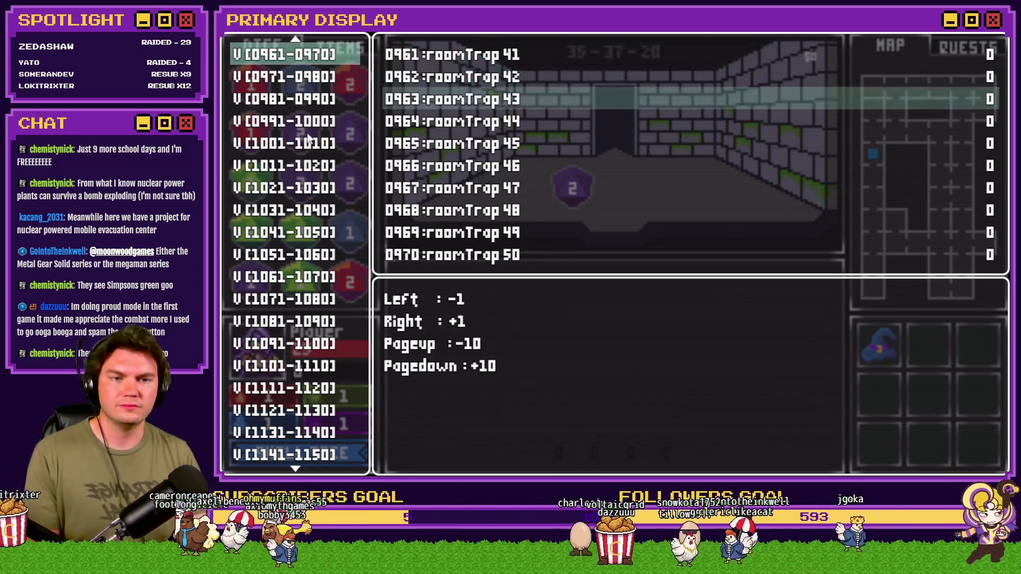
pyautogui.press('Left')
pyautogui.press('Escape')
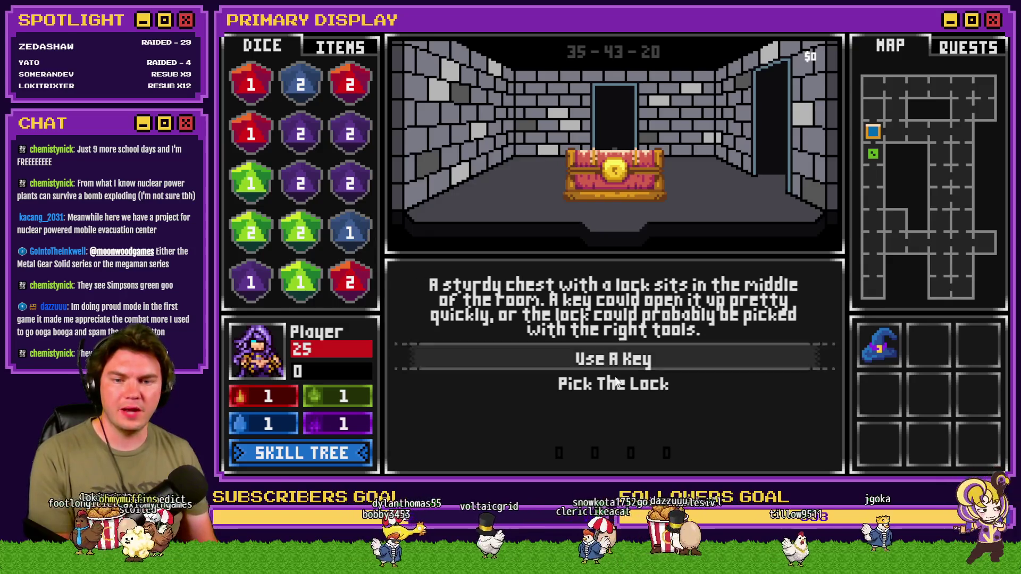
# Step: Start picking the chest's lock and submit the pin guess 3-2-4-1
pyautogui.click(635, 390)
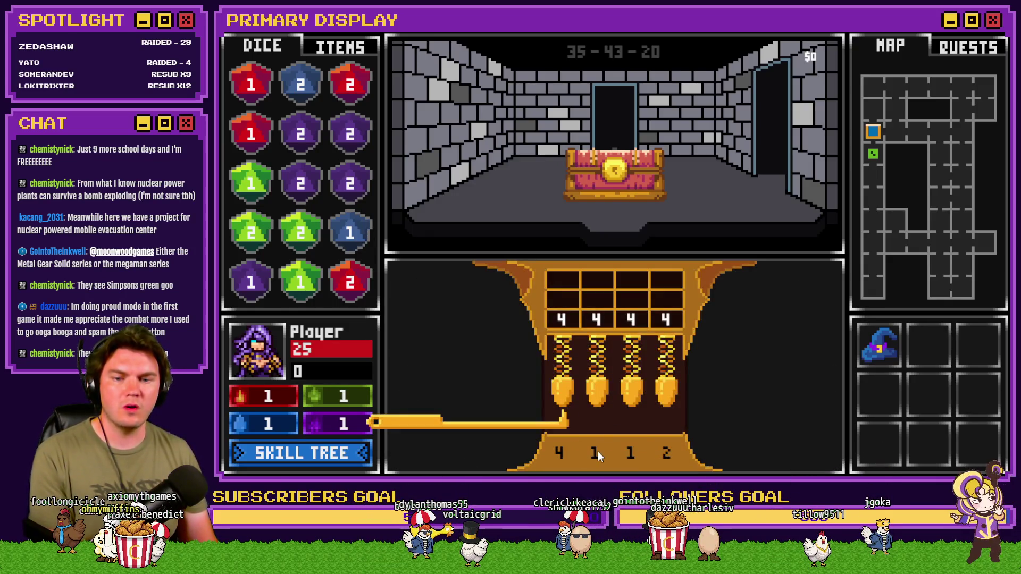
pyautogui.click(720, 416)
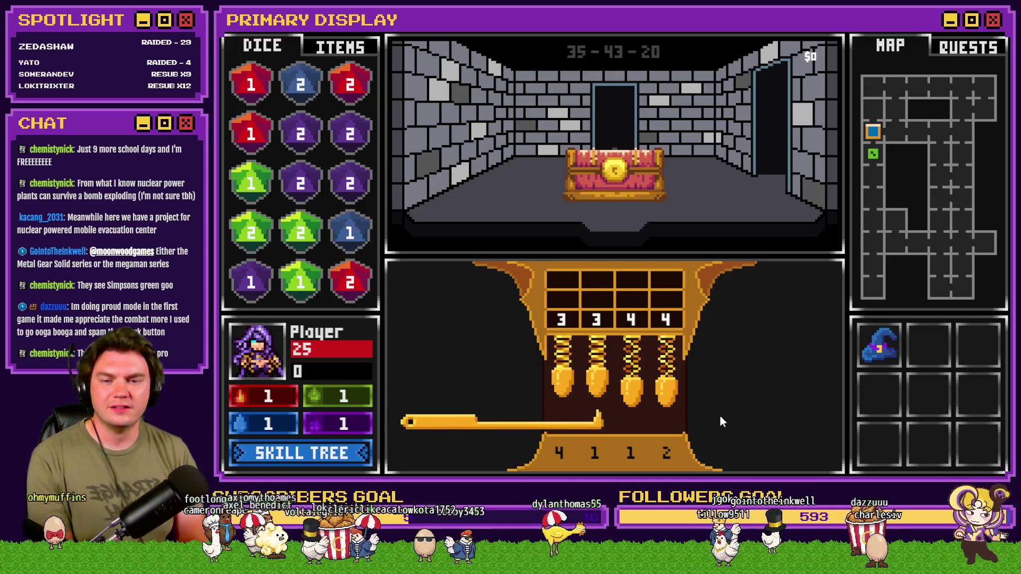
pyautogui.click(720, 416)
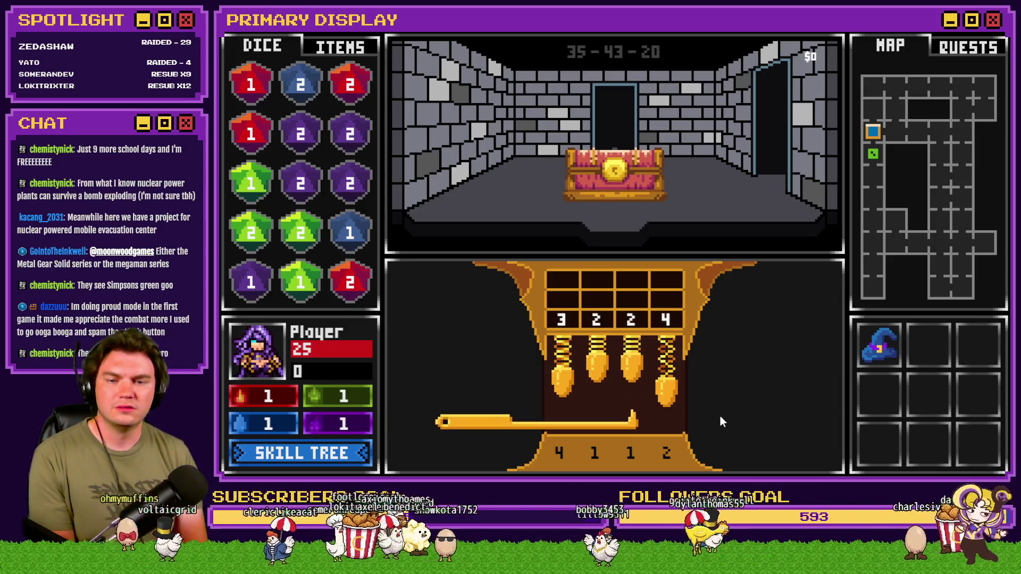
pyautogui.click(720, 415)
pyautogui.click(720, 416)
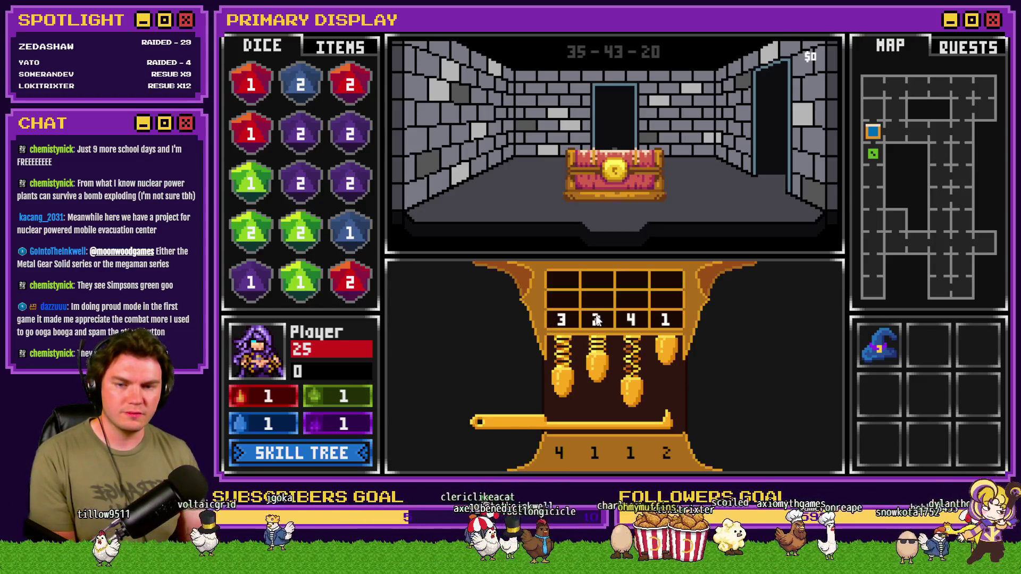
pyautogui.click(664, 319)
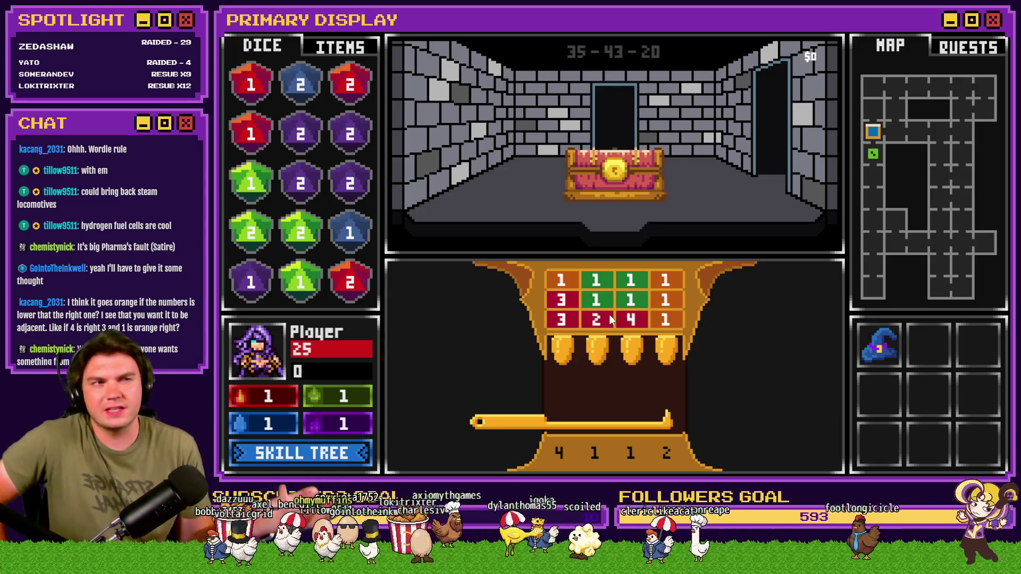
# Step: Leave the graded lock-pick board for the Potion of Power / Hat of Divine Wisdom perk choice
pyautogui.click(634, 295)
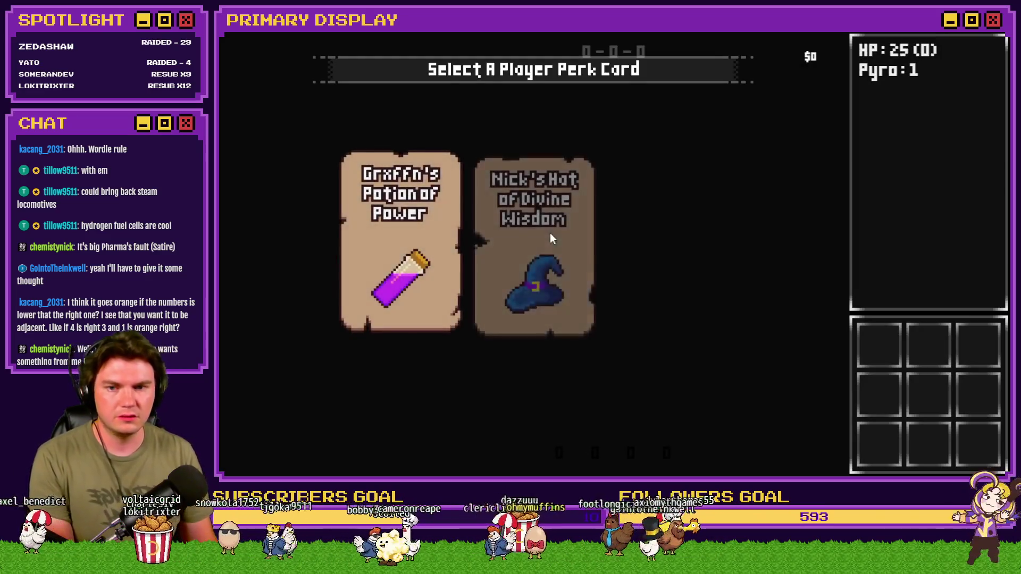
# Step: Take the wizard hat perk and set debug variable 0943 to -1
pyautogui.click(572, 163)
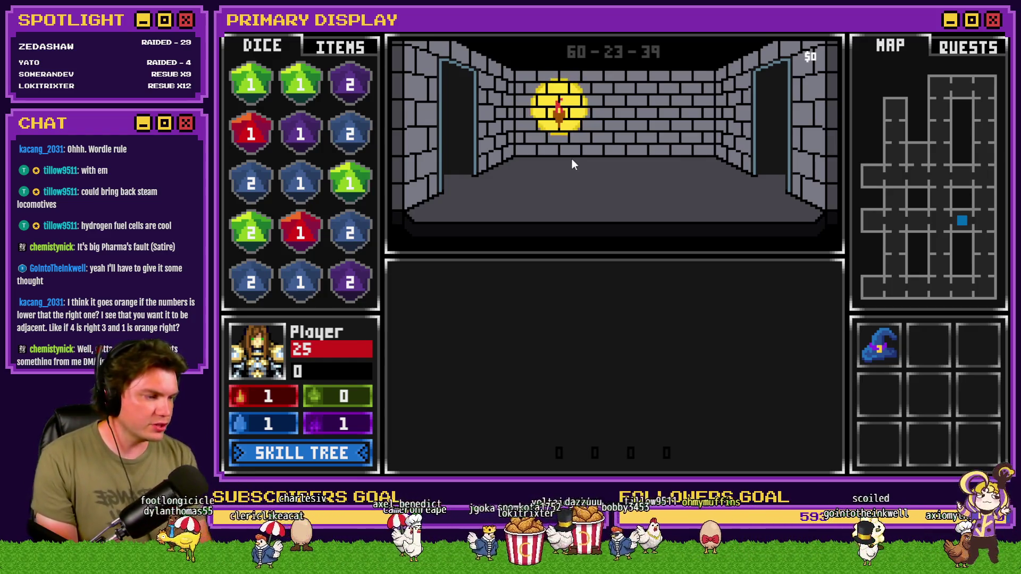
pyautogui.press('F9')
pyautogui.scroll(-15, 292, 213)
pyautogui.scroll(3, 290, 218)
pyautogui.press('Down')
pyautogui.press('Up')
pyautogui.press('Up')
pyautogui.press('Up')
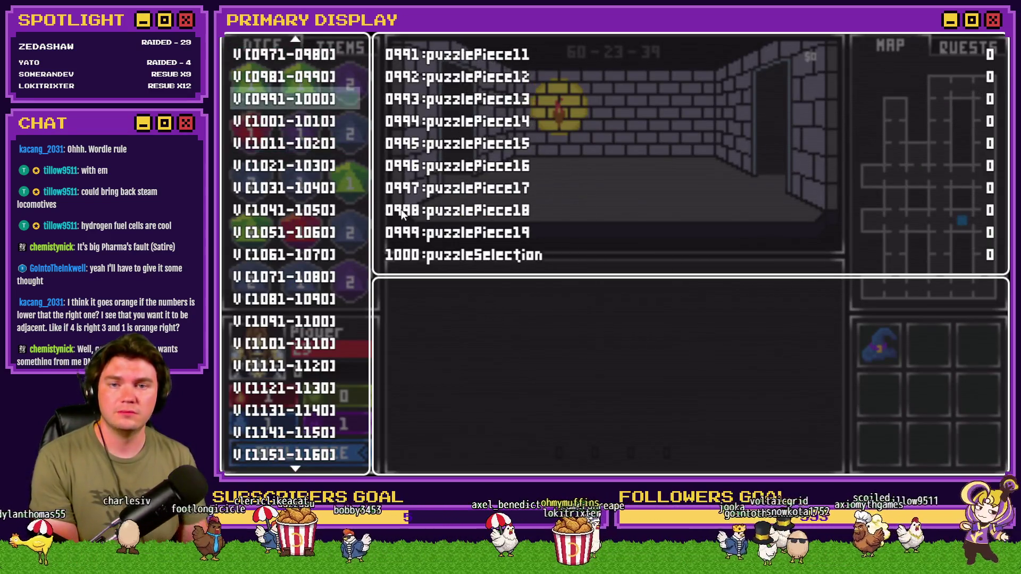
pyautogui.press('Up')
pyautogui.press('Up')
pyautogui.press('Up')
pyautogui.press('Up')
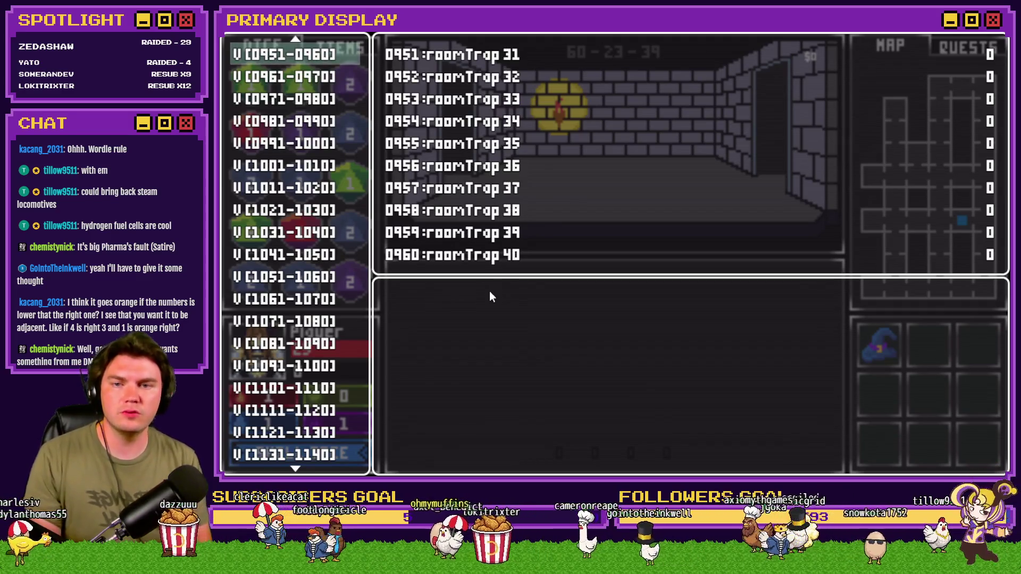
pyautogui.press('Return')
pyautogui.press('Down')
pyautogui.press('Down')
pyautogui.press('Left')
pyautogui.press('Escape')
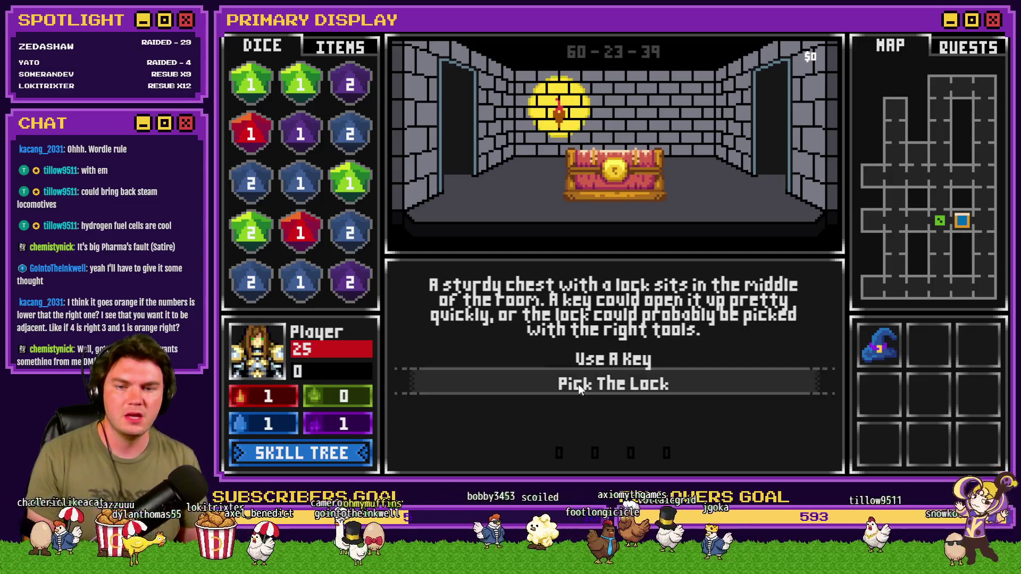
# Step: Start picking the chest's lock and submit the first guess 4-3-2-4
pyautogui.click(578, 384)
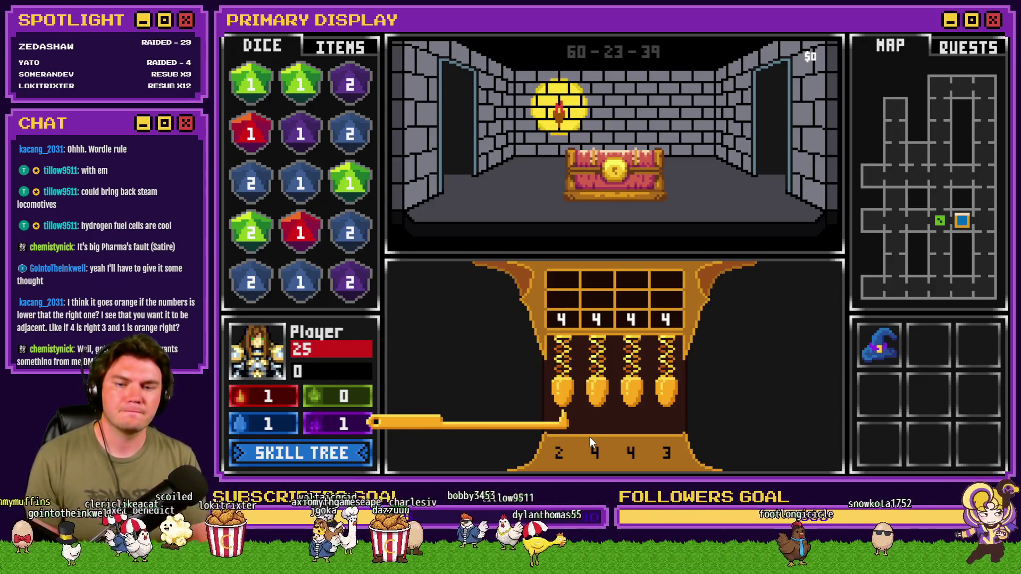
pyautogui.press('Right')
pyautogui.press('Right')
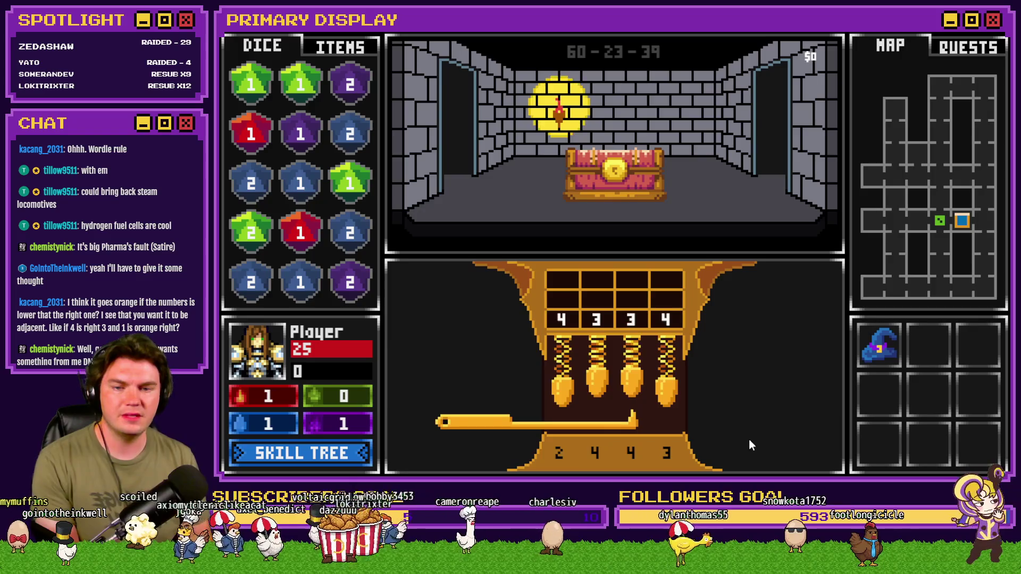
pyautogui.press('Up')
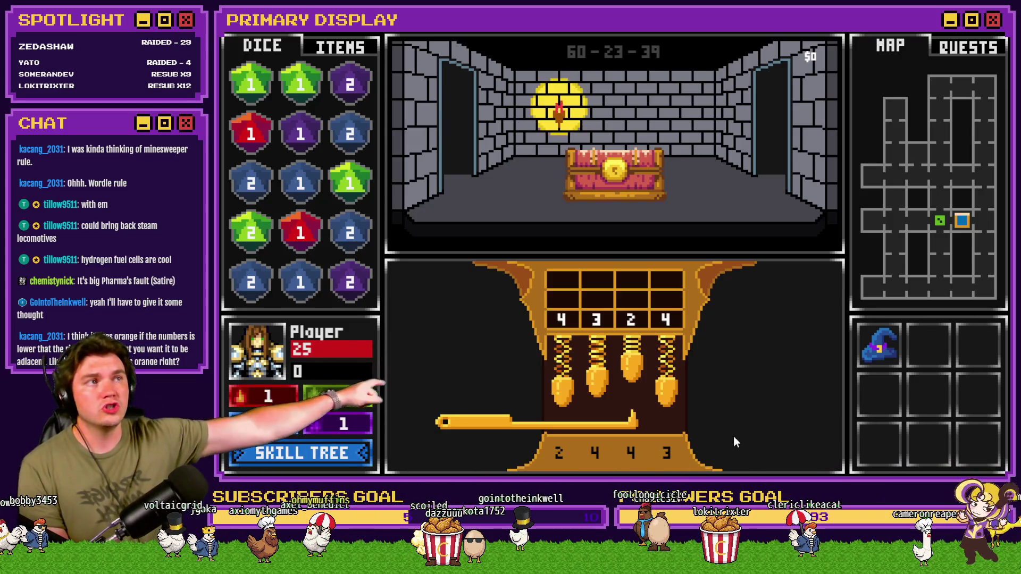
pyautogui.press('Right')
pyautogui.press('Return')
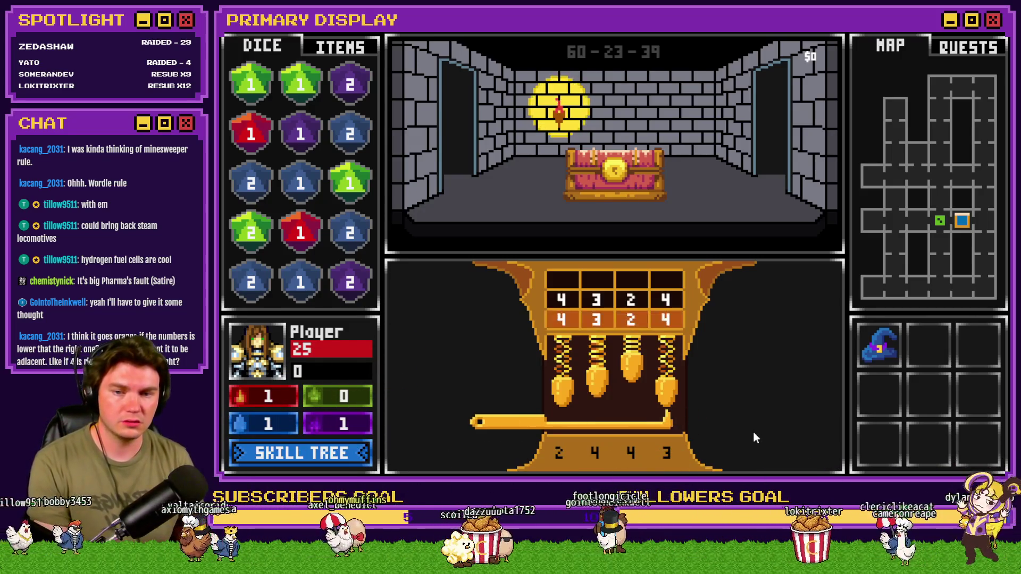
# Step: Reset every pin to 1 and submit the guess 1-1-1-1
pyautogui.press('Up')
pyautogui.press('Up')
pyautogui.press('Up')
pyautogui.press('Right')
pyautogui.press('Up')
pyautogui.press('Up')
pyautogui.press('Right')
pyautogui.press('Right')
pyautogui.press('Left')
pyautogui.press('Up')
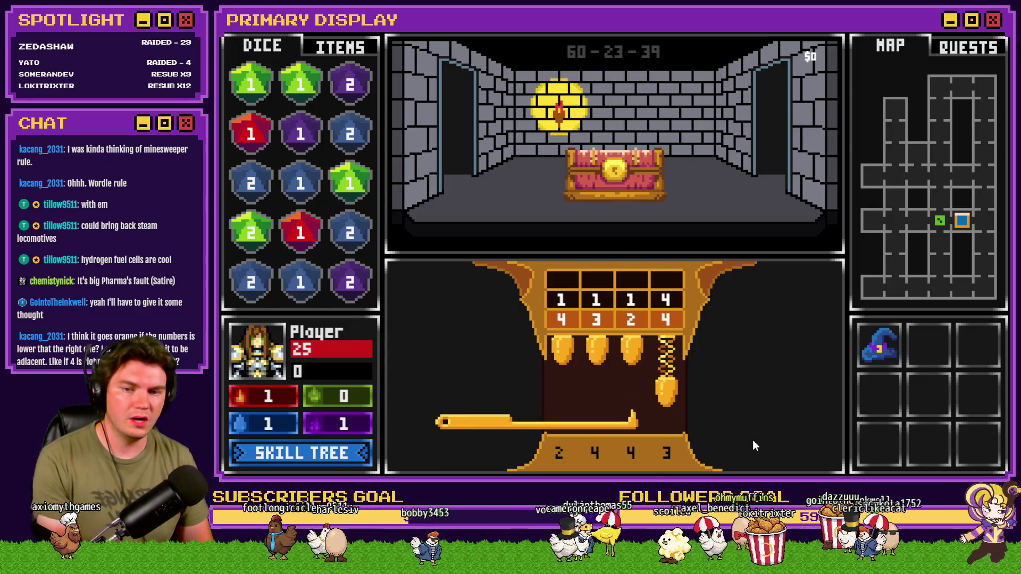
pyautogui.press('Right')
pyautogui.press('Up')
pyautogui.press('Up')
pyautogui.press('Up')
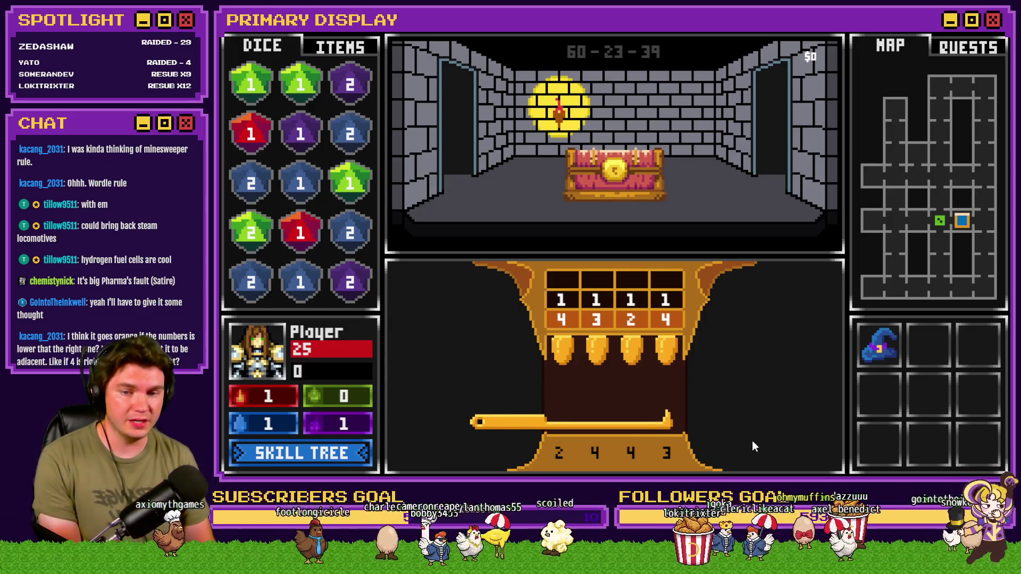
pyautogui.press('Return')
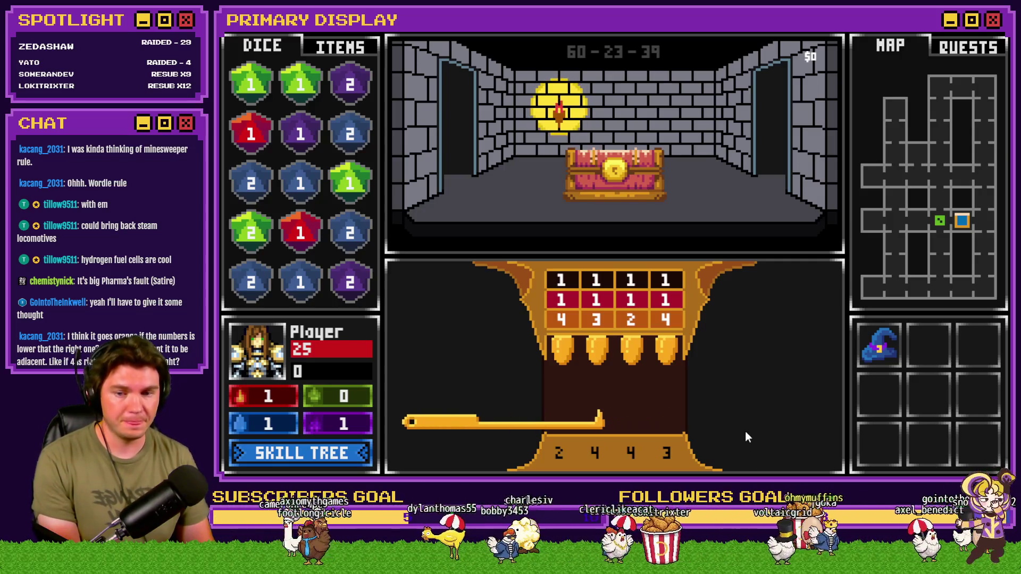
# Step: Set the pins to 2-3-4-3 and submit it, getting all-green feedback
pyautogui.press('Up')
pyautogui.press('Up')
pyautogui.press('Up')
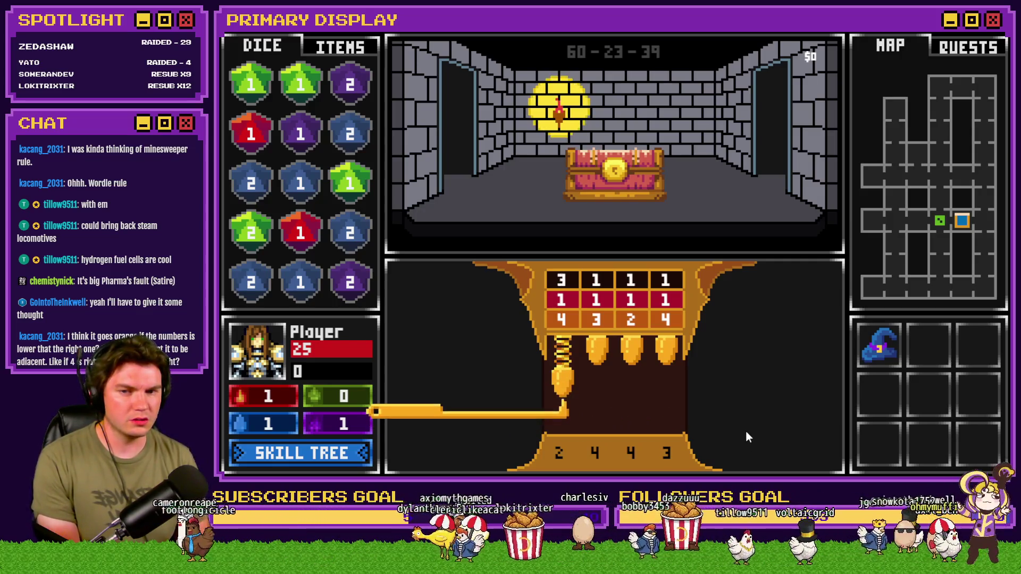
pyautogui.press('Right')
pyautogui.press('Up')
pyautogui.press('Up')
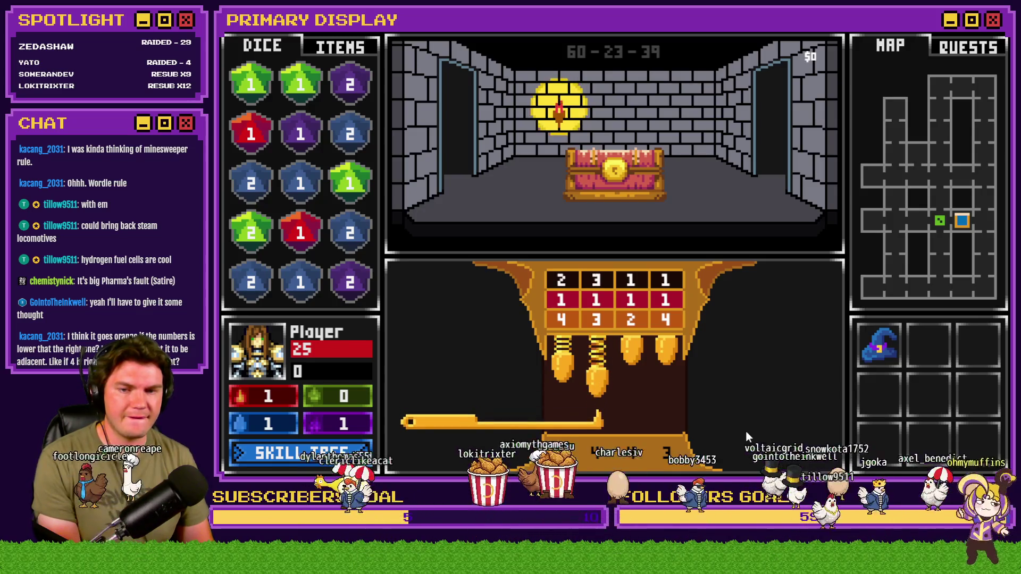
pyautogui.press('Right')
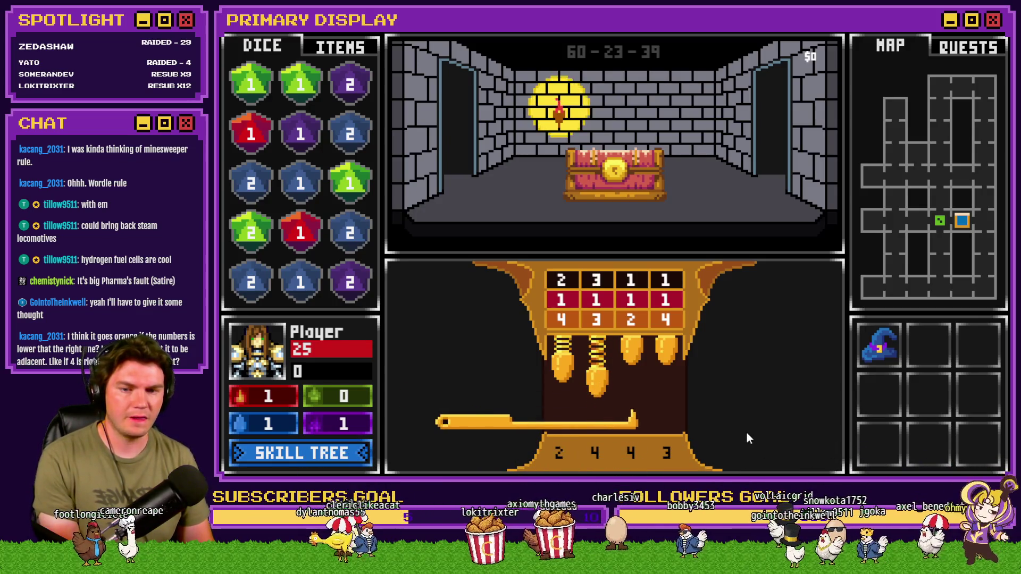
pyautogui.press('Up')
pyautogui.press('Right')
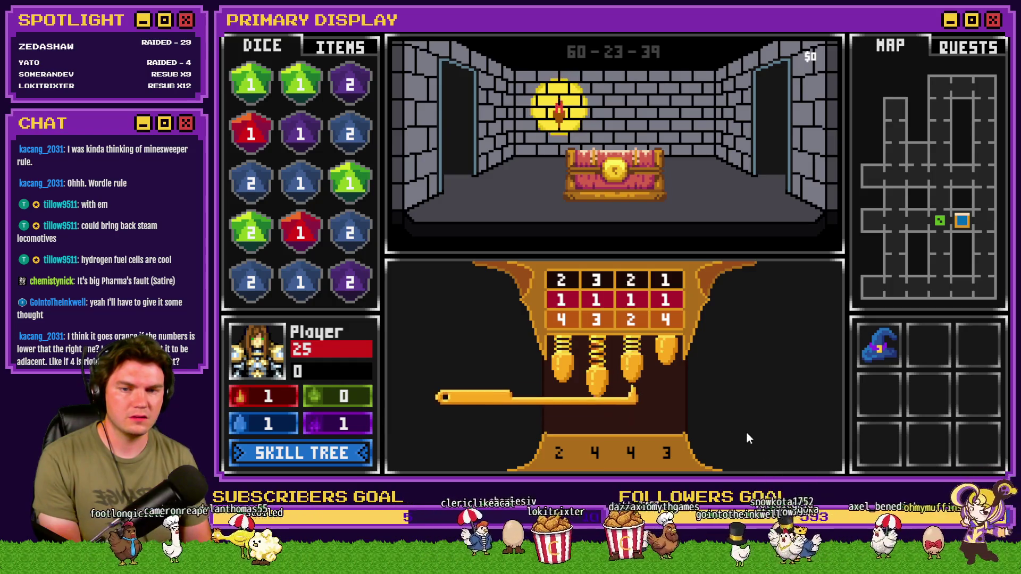
pyautogui.press('Up')
pyautogui.press('Up')
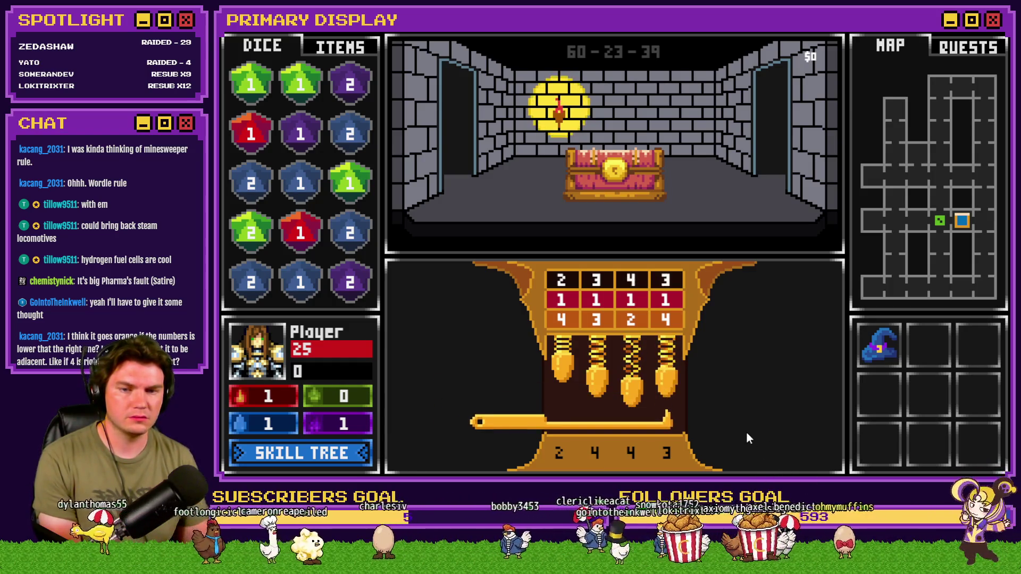
pyautogui.press('Return')
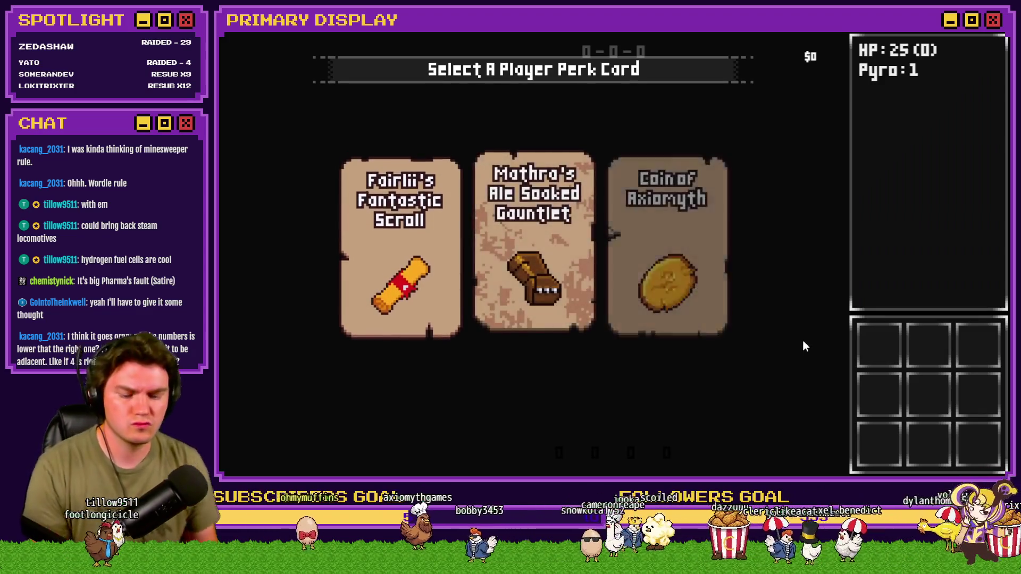
# Step: Take Mathra's Ale Soaked Gauntlet and set debug variable 0928 roomTrap 8 to -1
pyautogui.click(528, 181)
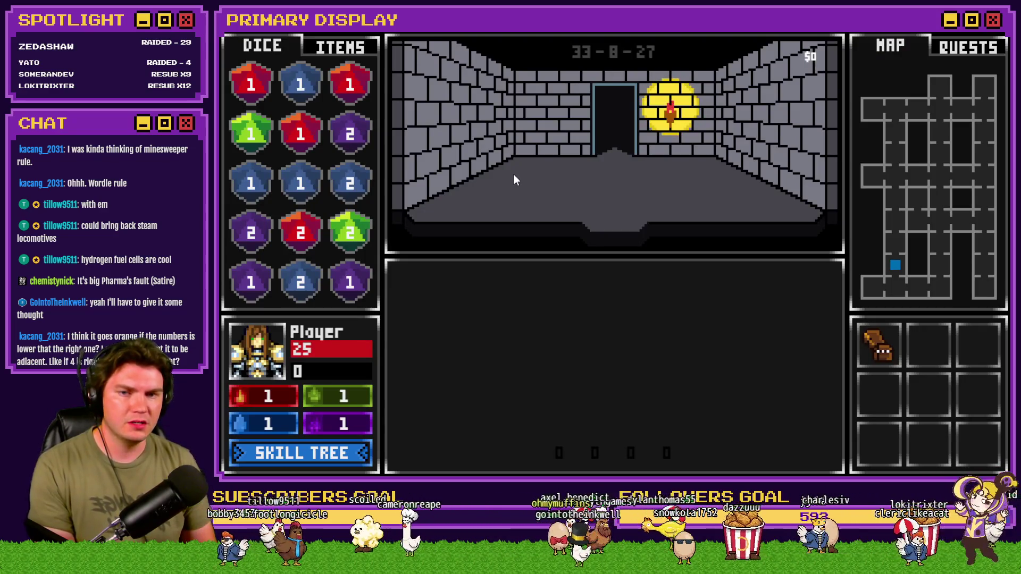
pyautogui.press('F9')
pyautogui.press('Up')
pyautogui.press('Up')
pyautogui.press('Up')
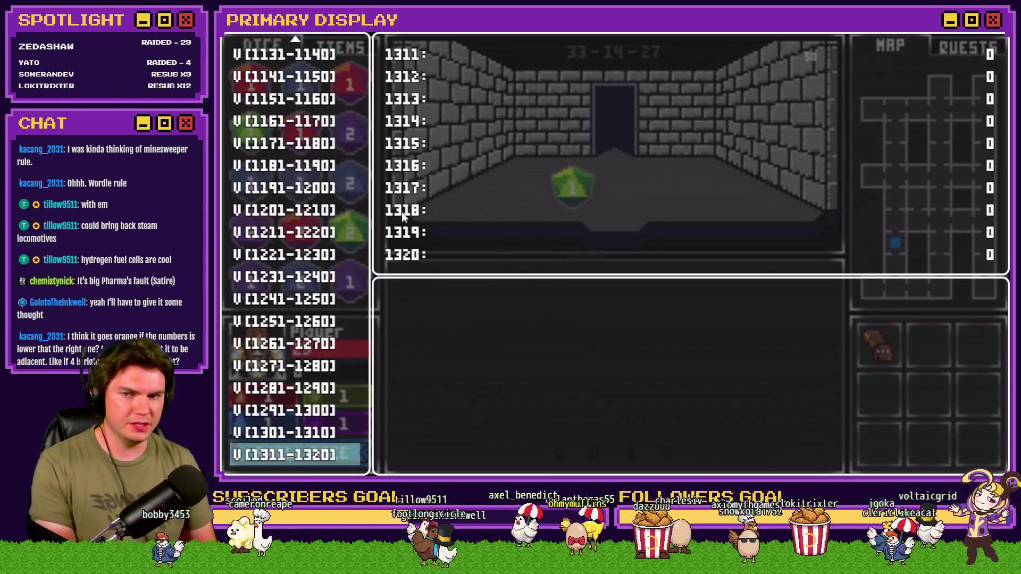
pyautogui.press('Up')
pyautogui.press('Up')
pyautogui.press('Up')
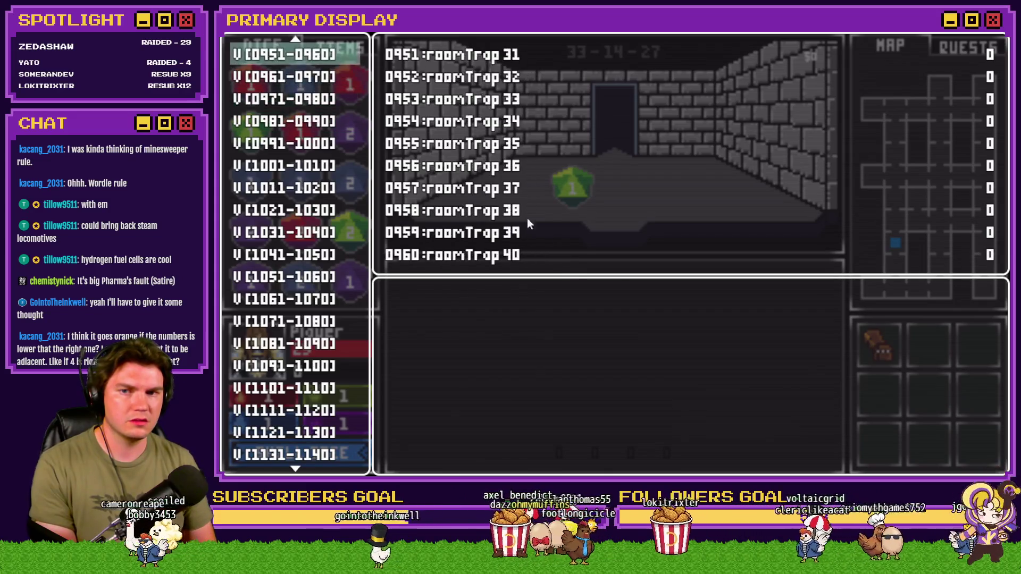
pyautogui.press('Return')
pyautogui.press('Up')
pyautogui.press('Up')
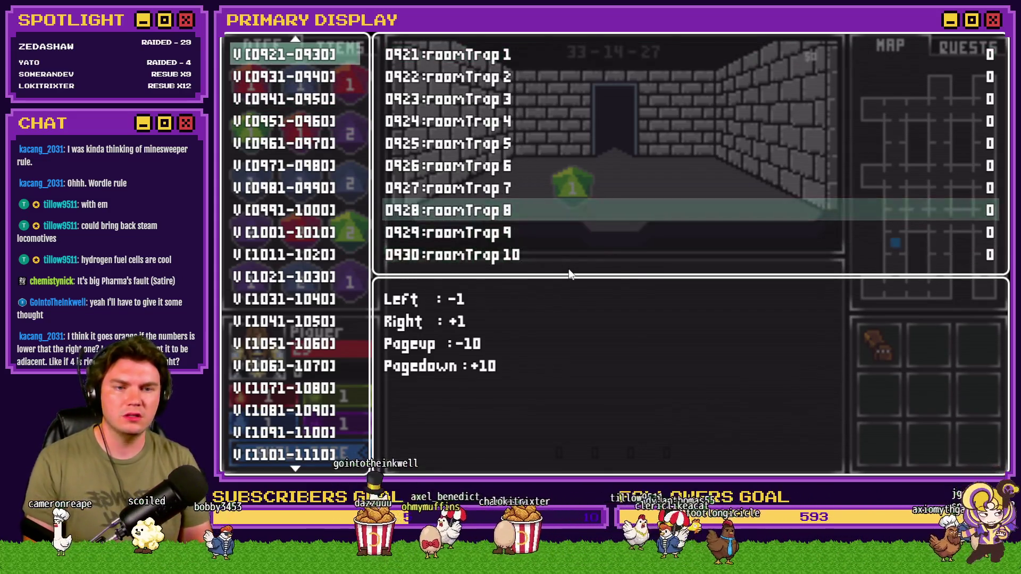
pyautogui.press('Left')
pyautogui.press('Escape')
pyautogui.press('Escape')
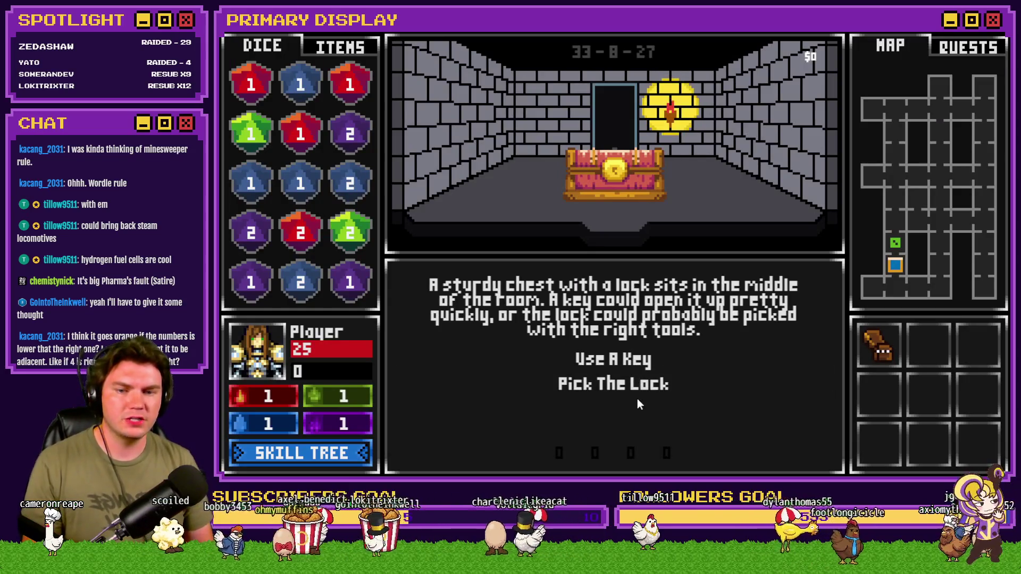
# Step: Start picking the chest's lock, raising the first pin and moving to the second
pyautogui.click(640, 387)
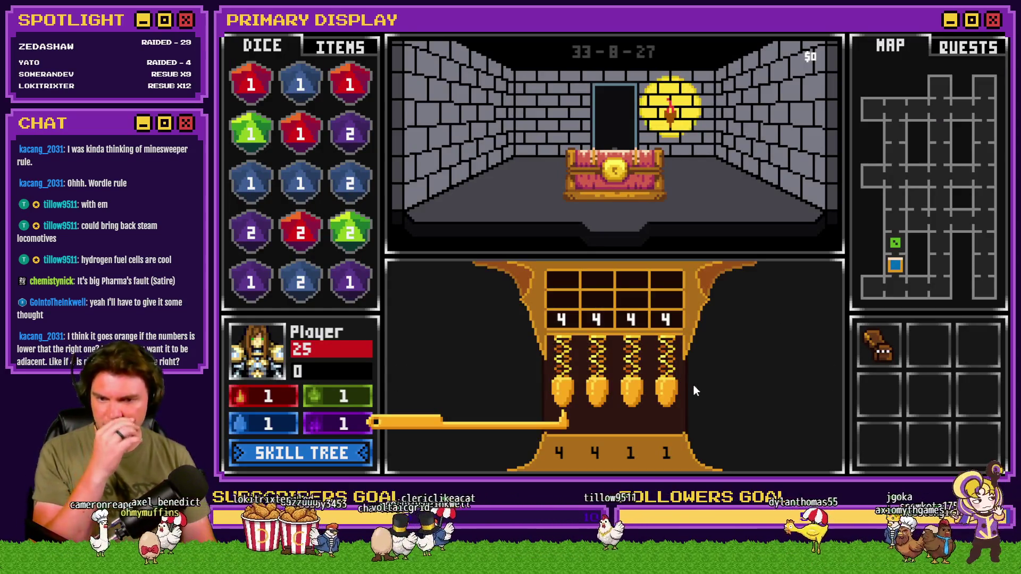
pyautogui.press('Up')
pyautogui.press('Right')
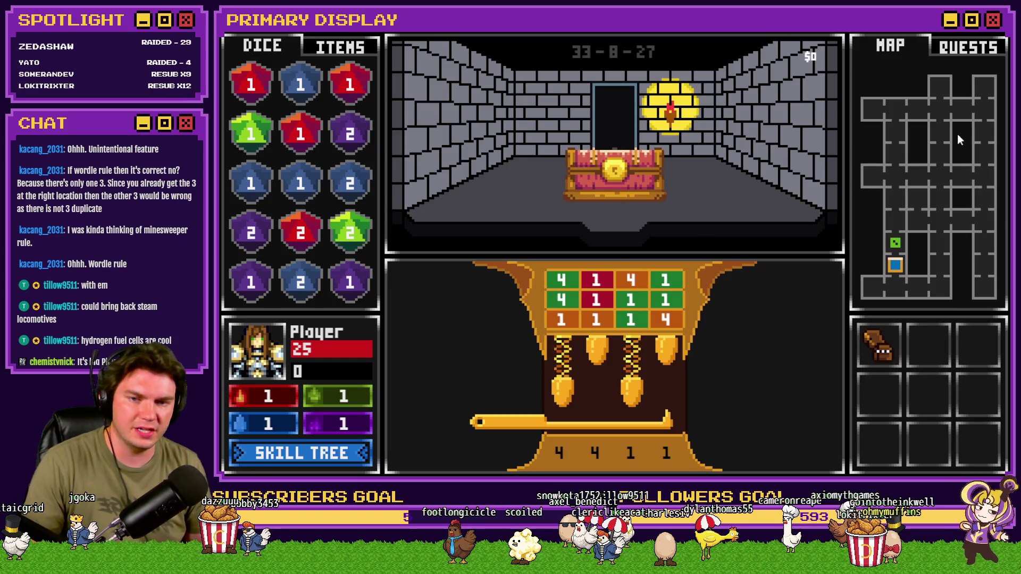
# Step: Change Tomb Master's page 5 loop exit to puzzlePiece18 ≥ 3, then save and relaunch the playtest
pyautogui.hotkey('alt', 'F4')
pyautogui.doubleClick(366, 125)
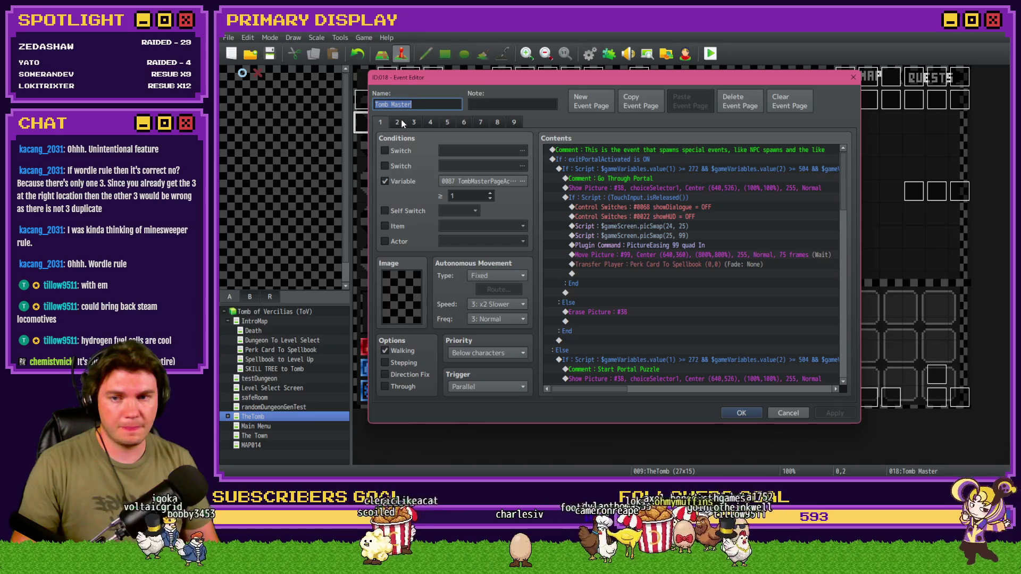
pyautogui.click(448, 123)
pyautogui.moveTo(843, 165); pyautogui.dragTo(857, 304)
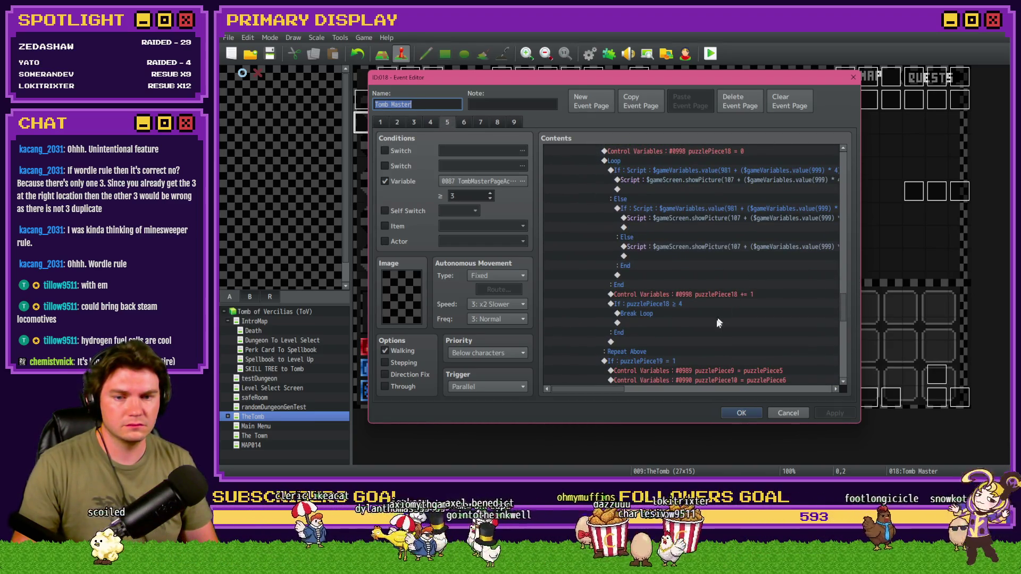
pyautogui.doubleClick(675, 310)
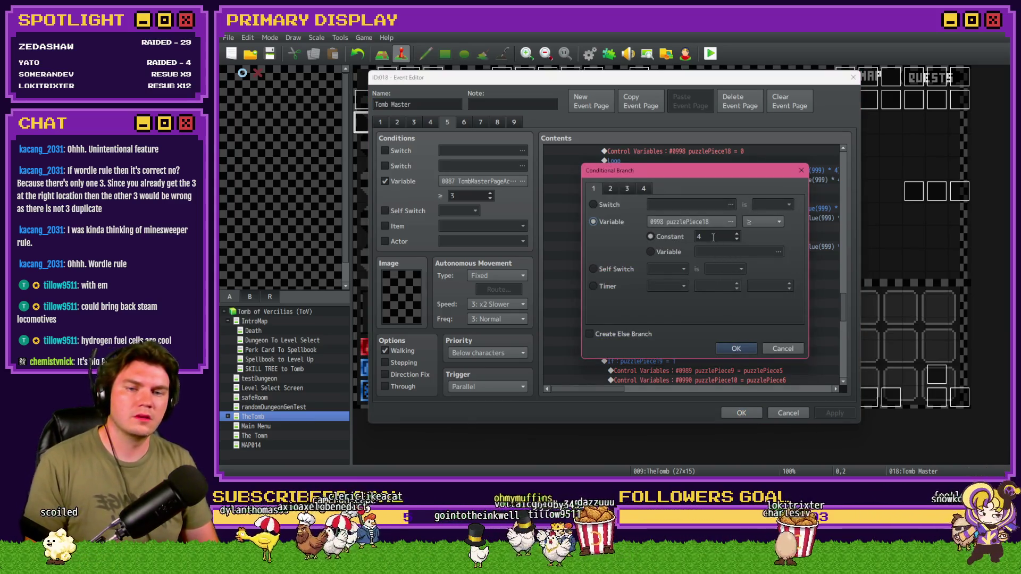
pyautogui.click(747, 350)
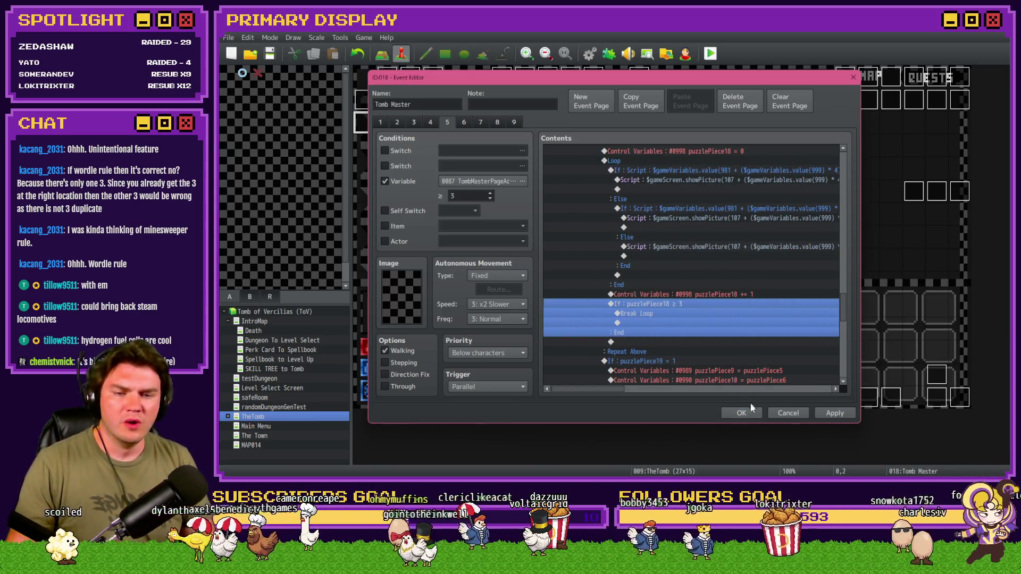
pyautogui.click(741, 414)
pyautogui.click(710, 53)
pyautogui.click(581, 268)
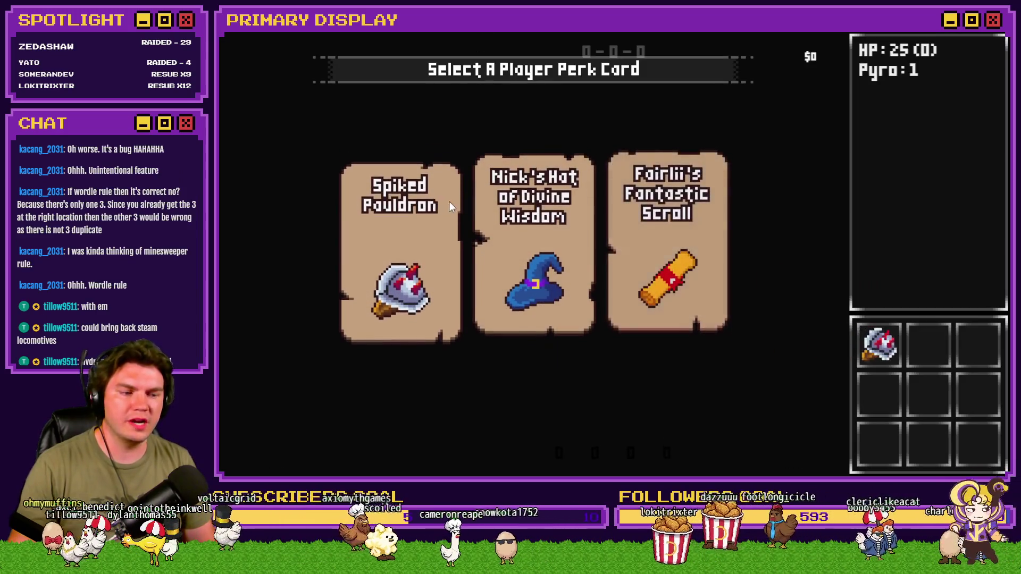
# Step: Continue past the perk cards, check the F9 debug list, open the lock-pick minigame, then close the playtest
pyautogui.click(448, 207)
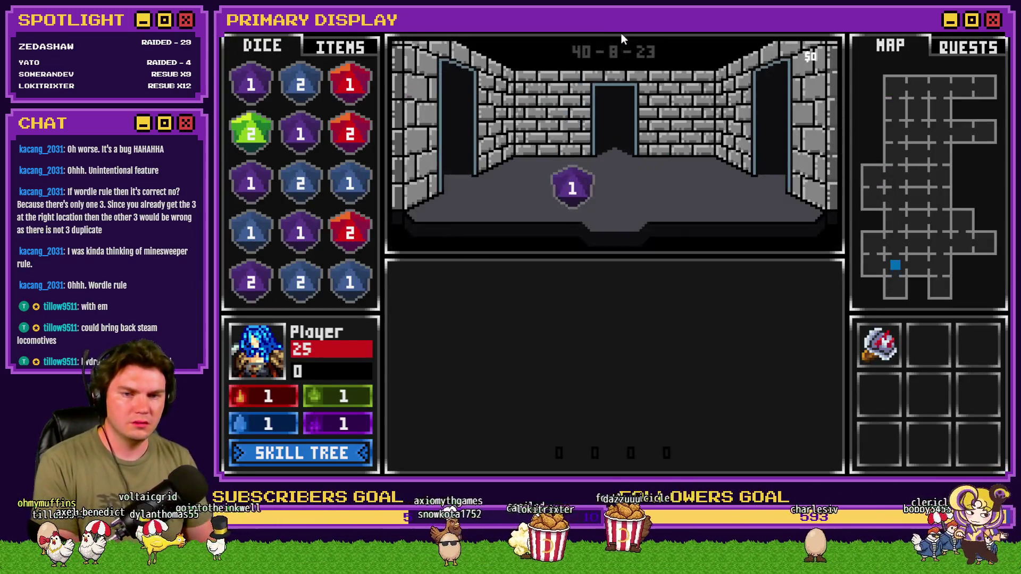
pyautogui.press('F9')
pyautogui.press('Up')
pyautogui.press('Up')
pyautogui.press('Up')
pyautogui.press('Up')
pyautogui.press('Up')
pyautogui.press('Up')
pyautogui.press('Up')
pyautogui.press('Return')
pyautogui.press('Down')
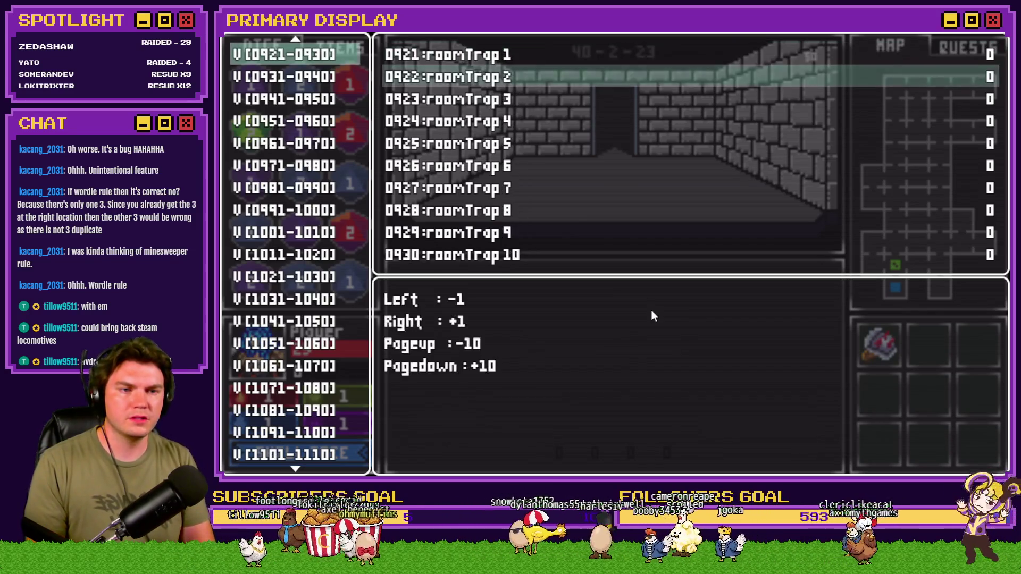
pyautogui.press('Escape')
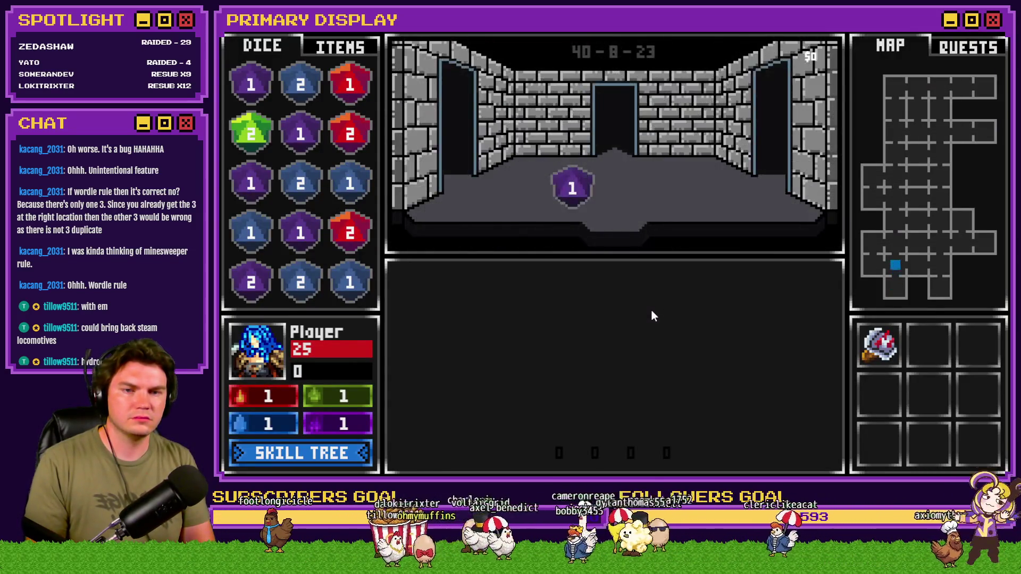
pyautogui.click(648, 385)
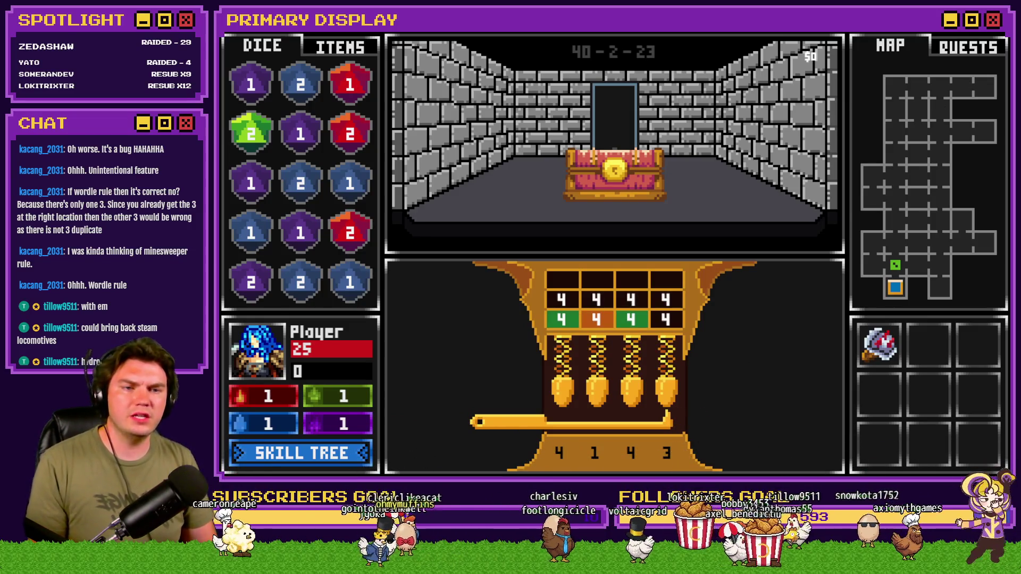
pyautogui.click(1003, 33)
# Step: Set Tomb Master's page 5 loop exit back to puzzlePiece18 ≥ 4 and select the puzzlePiece18 reset line
pyautogui.doubleClick(377, 122)
pyautogui.click(445, 122)
pyautogui.moveTo(842, 164); pyautogui.dragTo(855, 309)
pyautogui.doubleClick(682, 274)
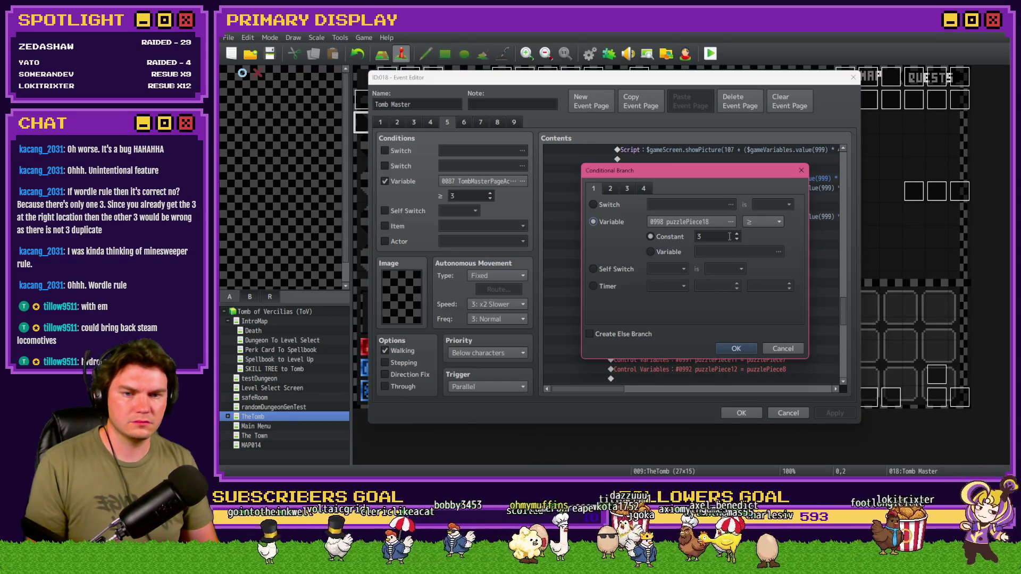
pyautogui.click(741, 349)
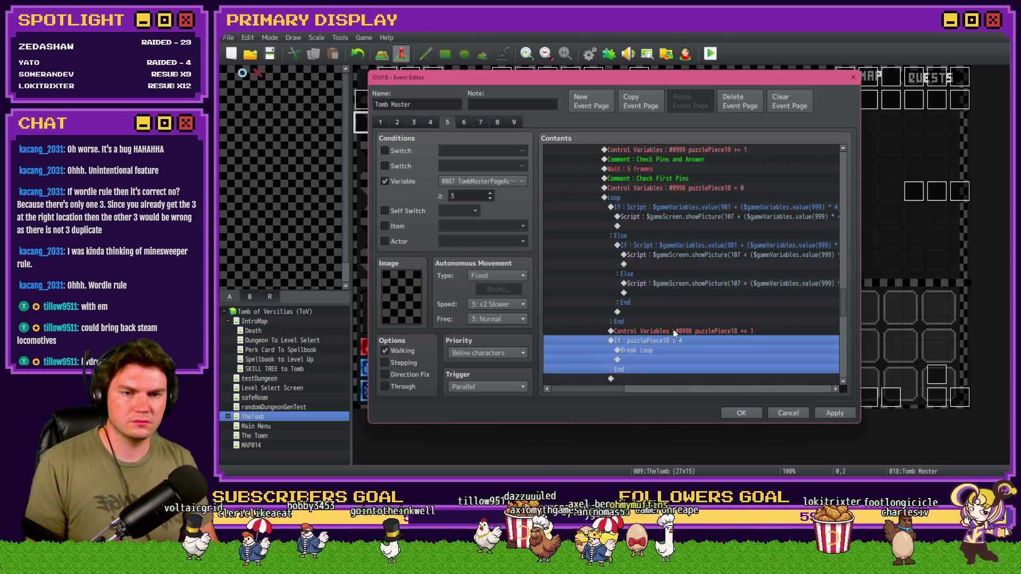
pyautogui.scroll(1, 674, 330)
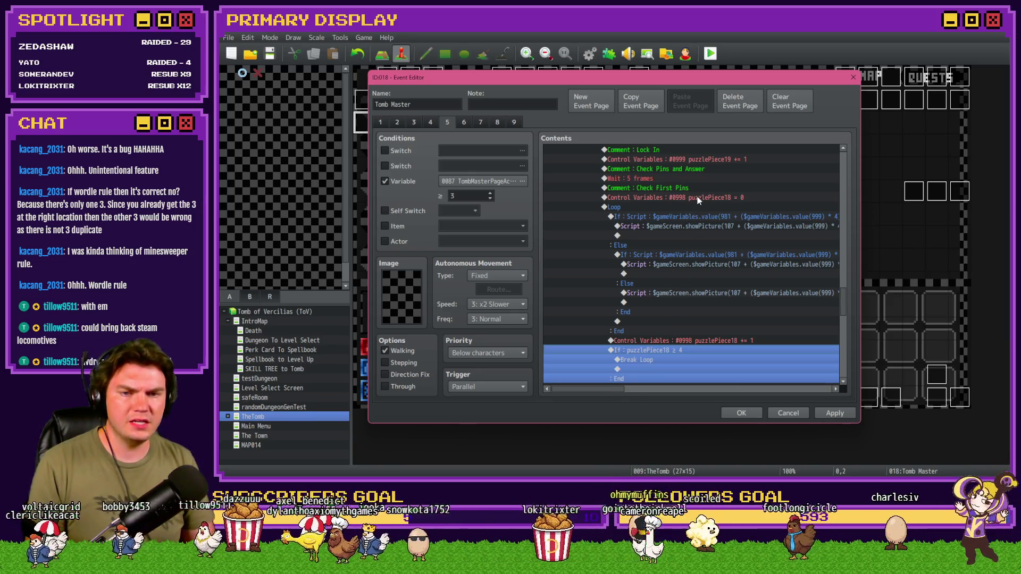
pyautogui.click(698, 198)
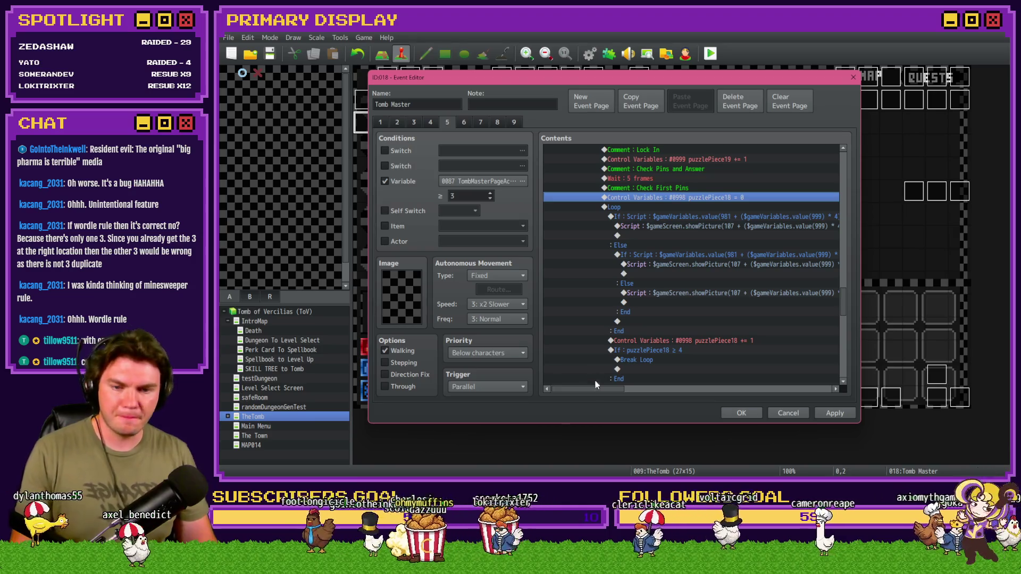
pyautogui.moveTo(597, 393); pyautogui.dragTo(633, 392)
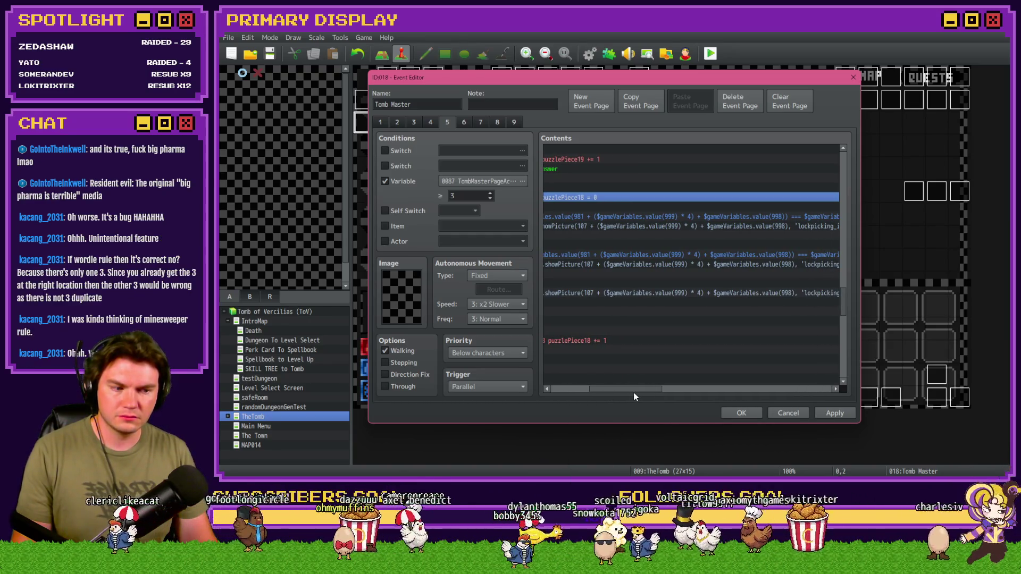
pyautogui.moveTo(634, 393); pyautogui.dragTo(605, 393)
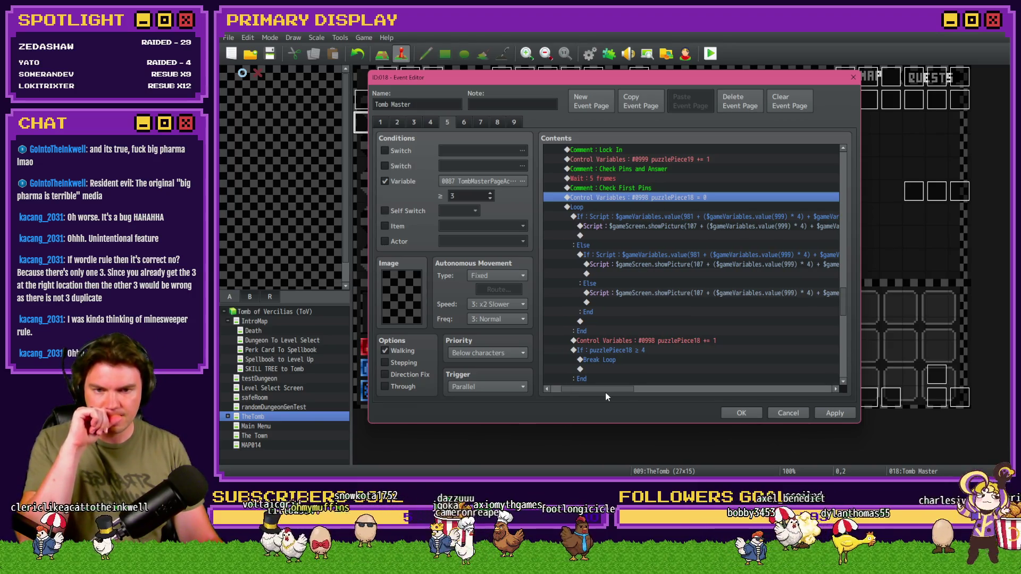
pyautogui.moveTo(605, 393); pyautogui.dragTo(625, 385)
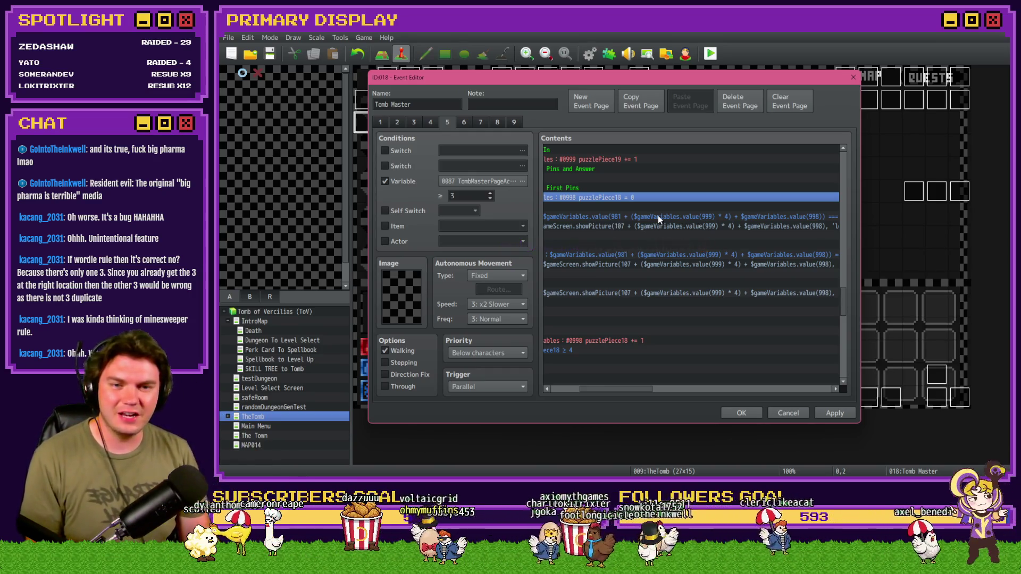
pyautogui.moveTo(640, 389); pyautogui.dragTo(643, 392)
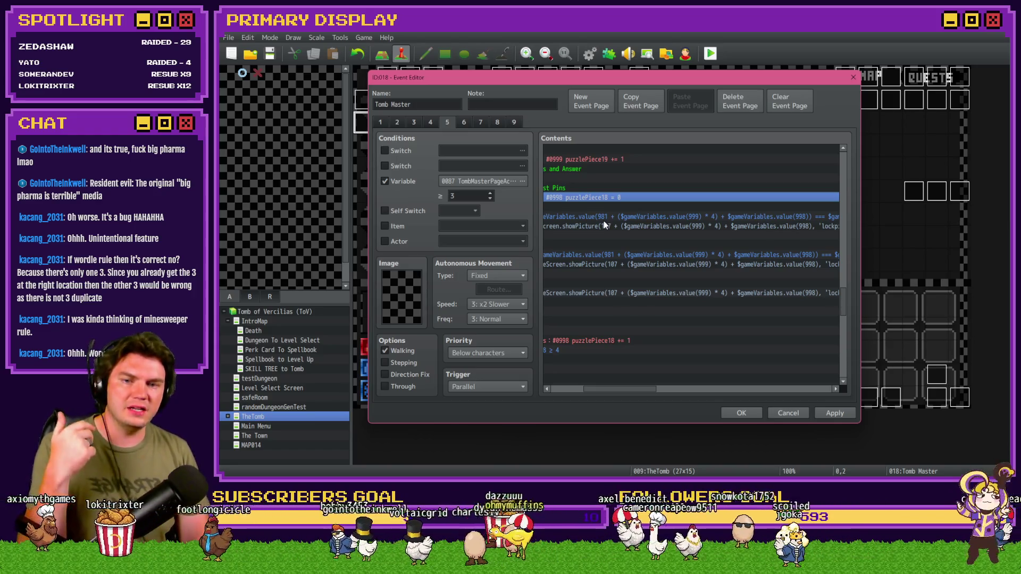
pyautogui.click(476, 181)
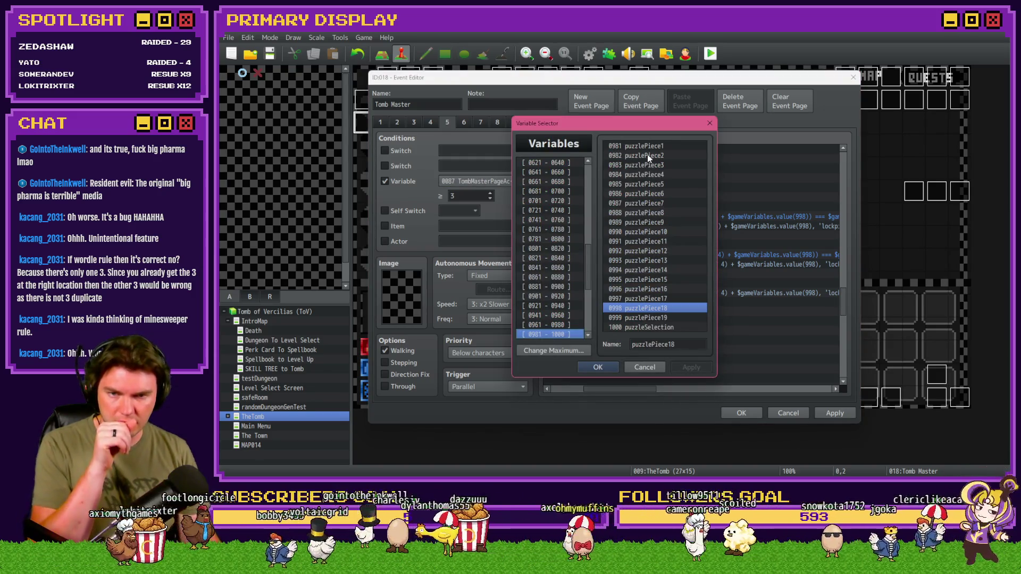
pyautogui.moveTo(648, 147); pyautogui.dragTo(668, 213)
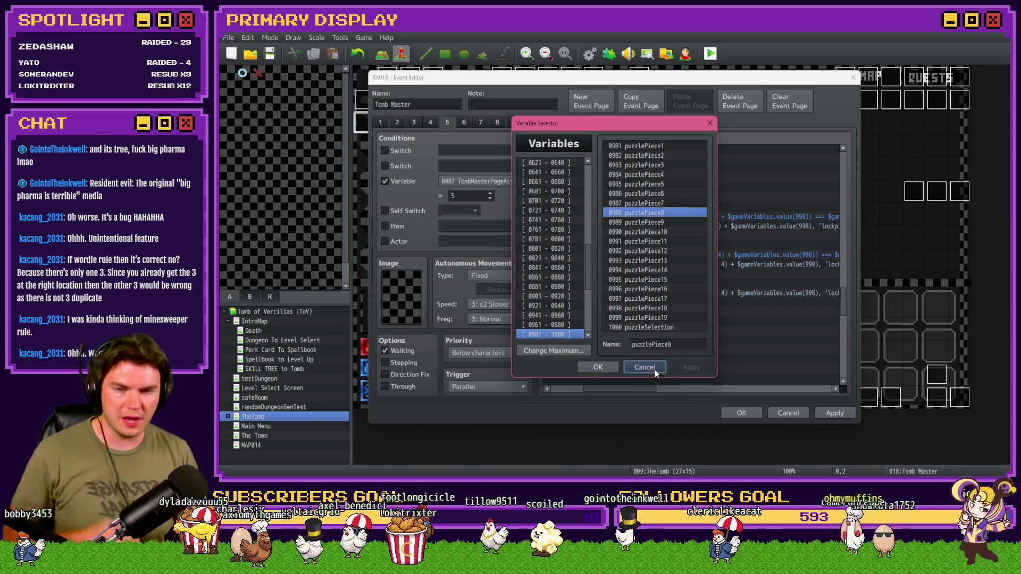
pyautogui.click(656, 369)
pyautogui.moveTo(636, 391); pyautogui.dragTo(689, 395)
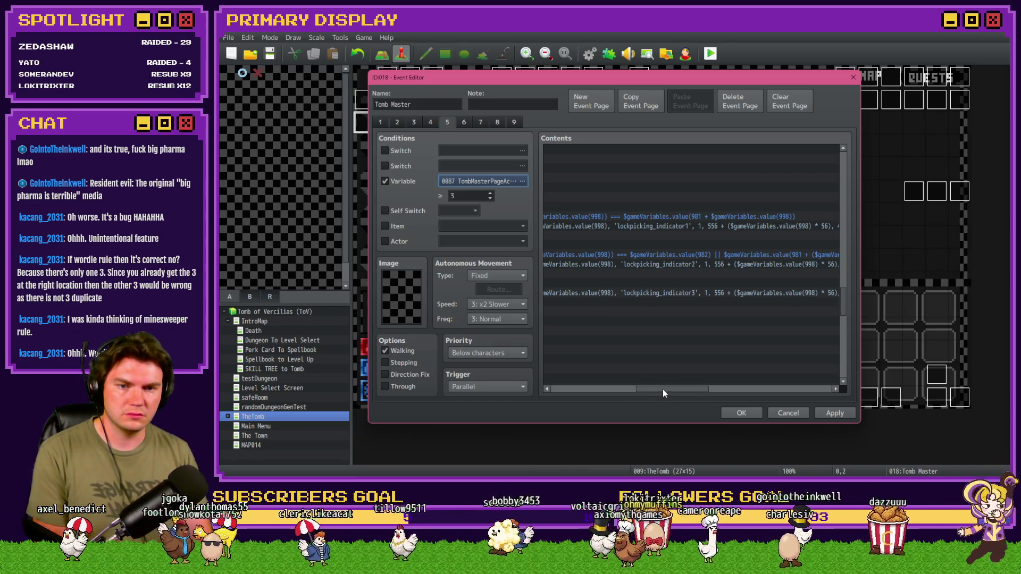
# Step: Scroll the Tomb Master Contents list and open the nested pin-check Conditional Branch for editing
pyautogui.moveTo(662, 389); pyautogui.dragTo(700, 390)
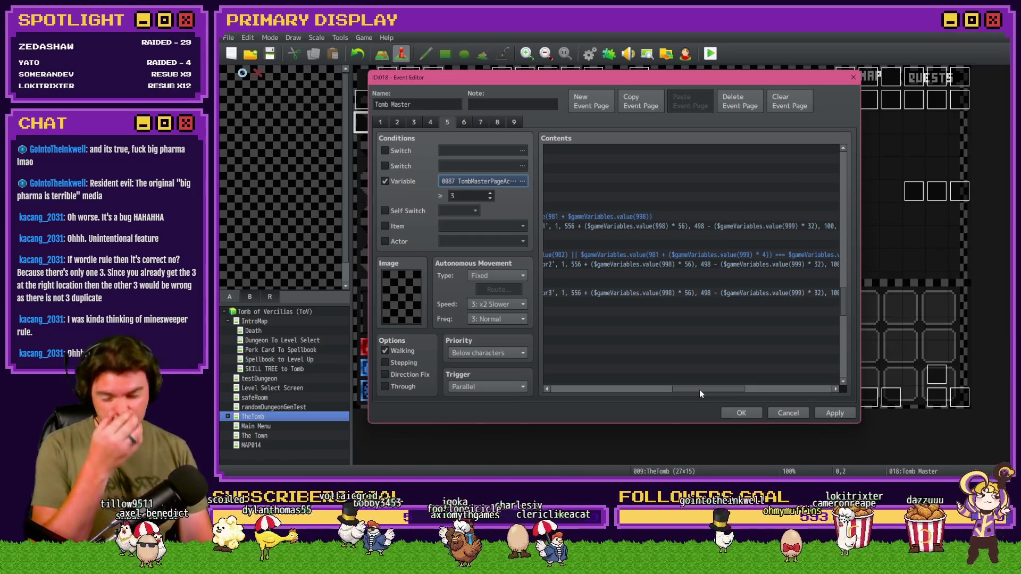
pyautogui.moveTo(700, 390); pyautogui.dragTo(588, 390)
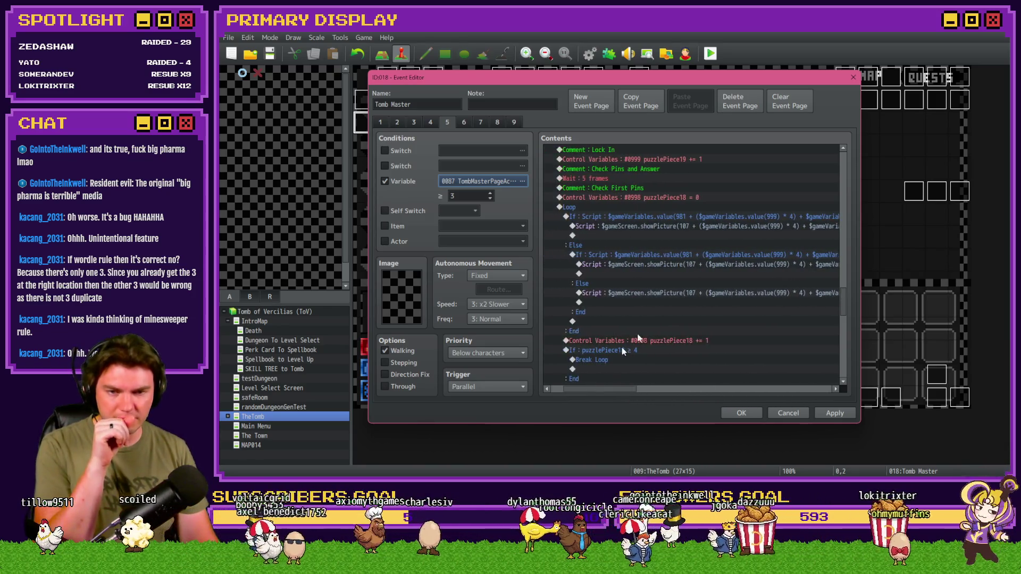
pyautogui.click(688, 256)
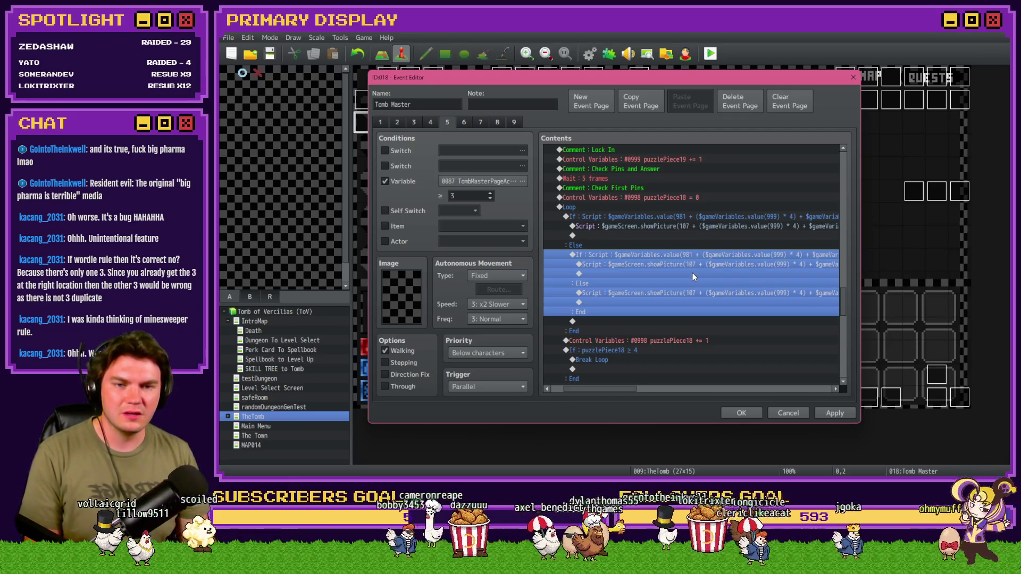
pyautogui.click(671, 390)
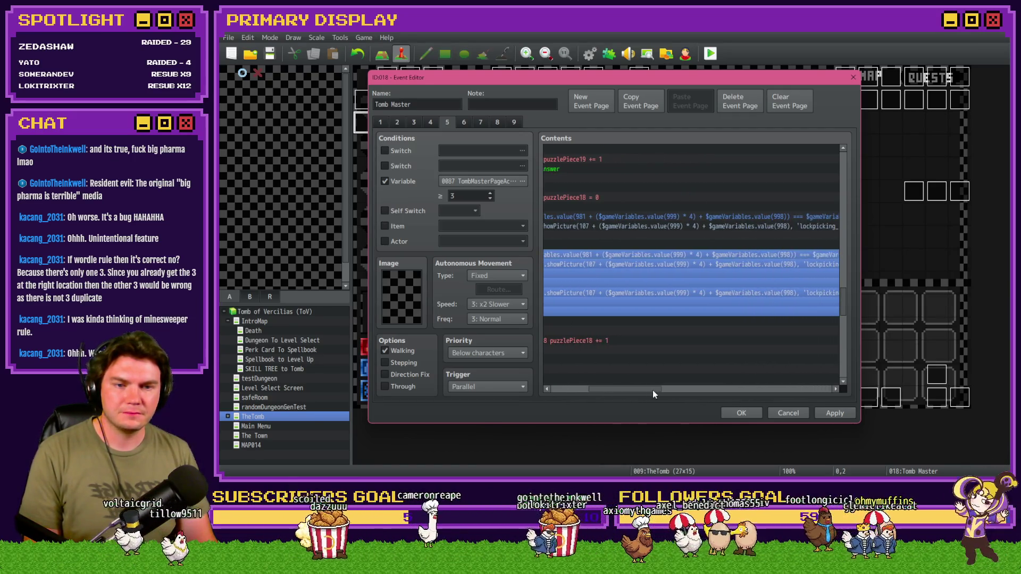
pyautogui.press('space')
# Step: Correct the misspelled $gameVariables name in the branch's script condition
pyautogui.click(685, 311)
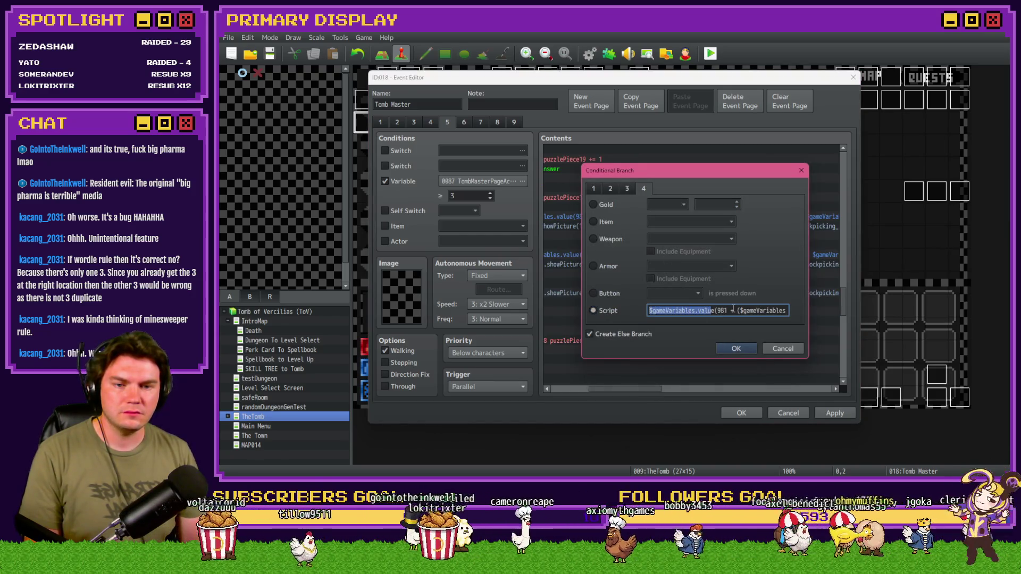
pyautogui.press('Right')
pyautogui.press('Right')
pyautogui.press('Right')
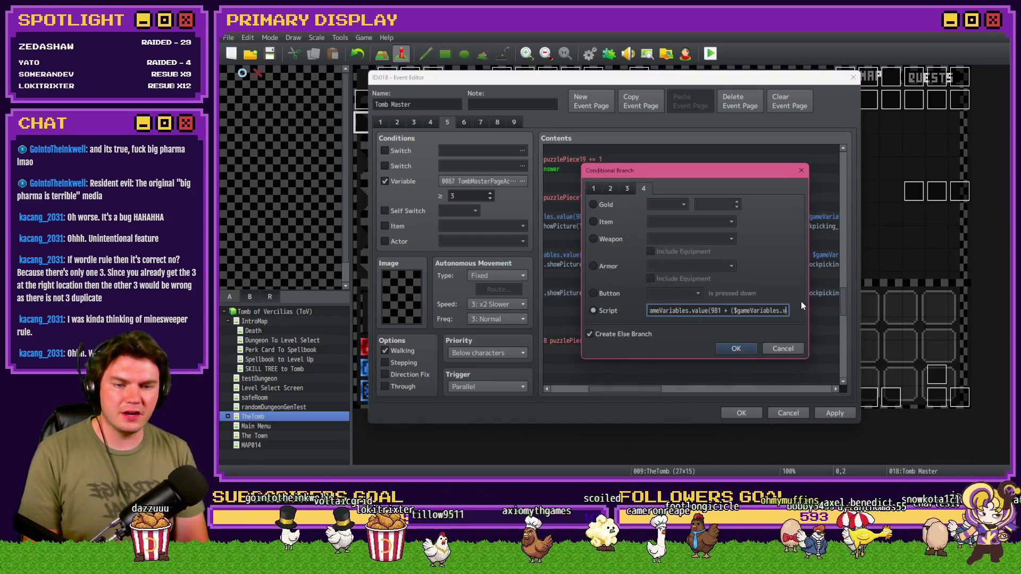
pyautogui.write('s')
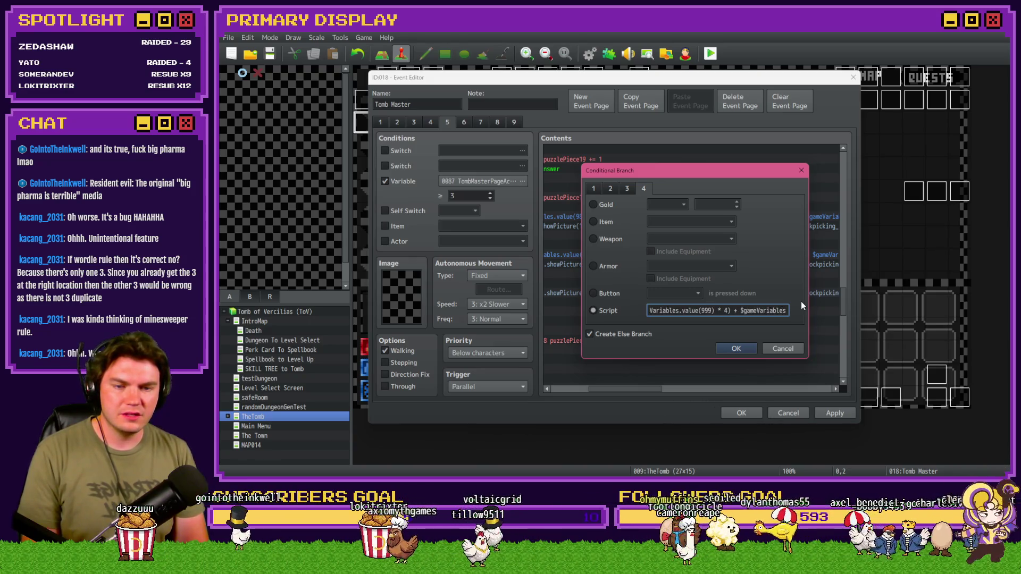
pyautogui.hotkey('shift', 'Right')
pyautogui.hotkey('shift', 'Right')
pyautogui.hotkey('shift', 'Right')
pyautogui.hotkey('shift', 'Right')
pyautogui.hotkey('shift', 'Right')
pyautogui.hotkey('shift', 'Right')
pyautogui.hotkey('ctrl', 'c')
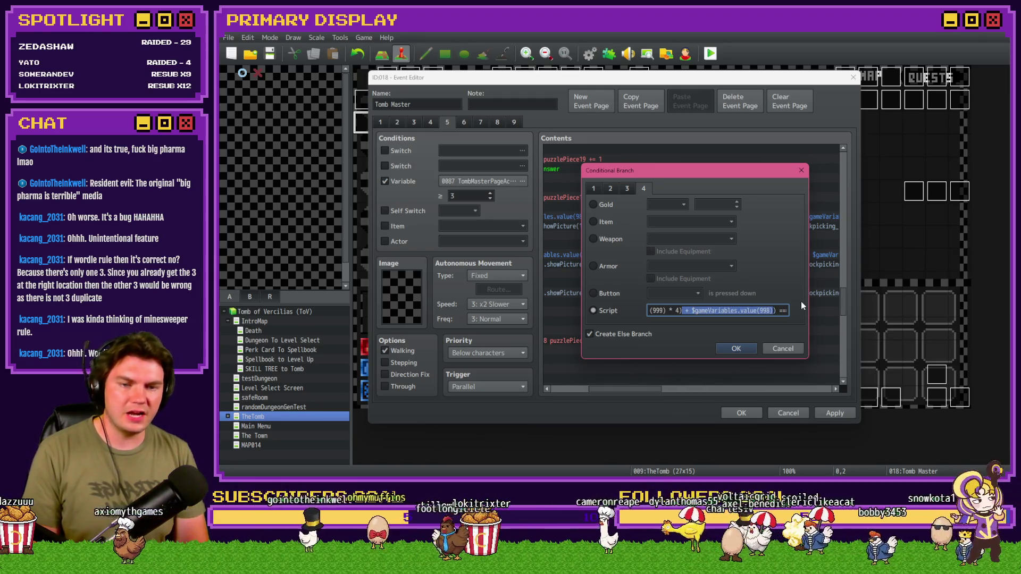
pyautogui.press('Right')
pyautogui.press('Right')
pyautogui.press('Right')
pyautogui.press('Right')
pyautogui.press('Right')
pyautogui.press('Right')
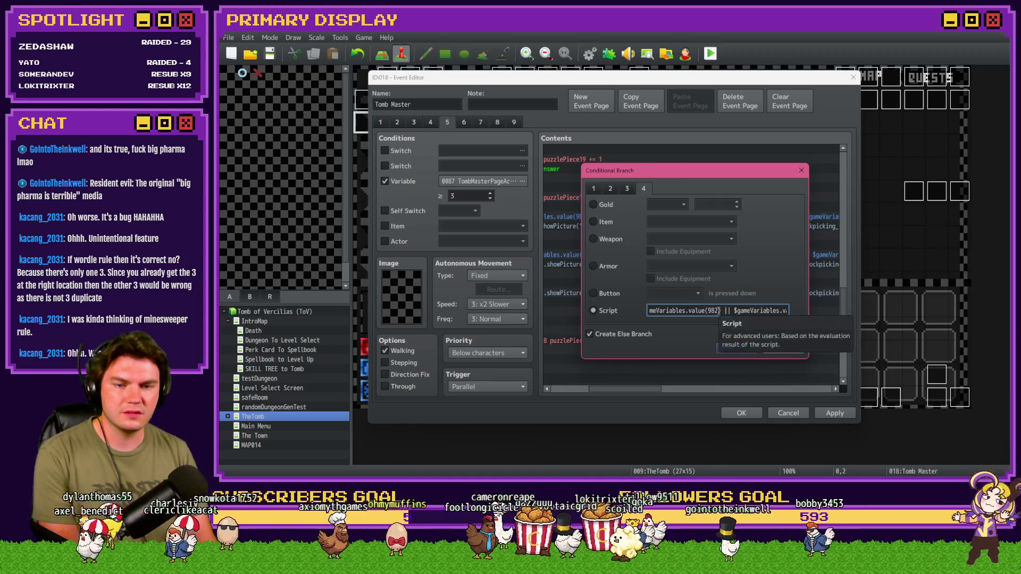
# Step: Add + $gameVariables.value(998) to the pin indices 982–984 with matching parentheses, then confirm
pyautogui.hotkey('ctrl', 'z')
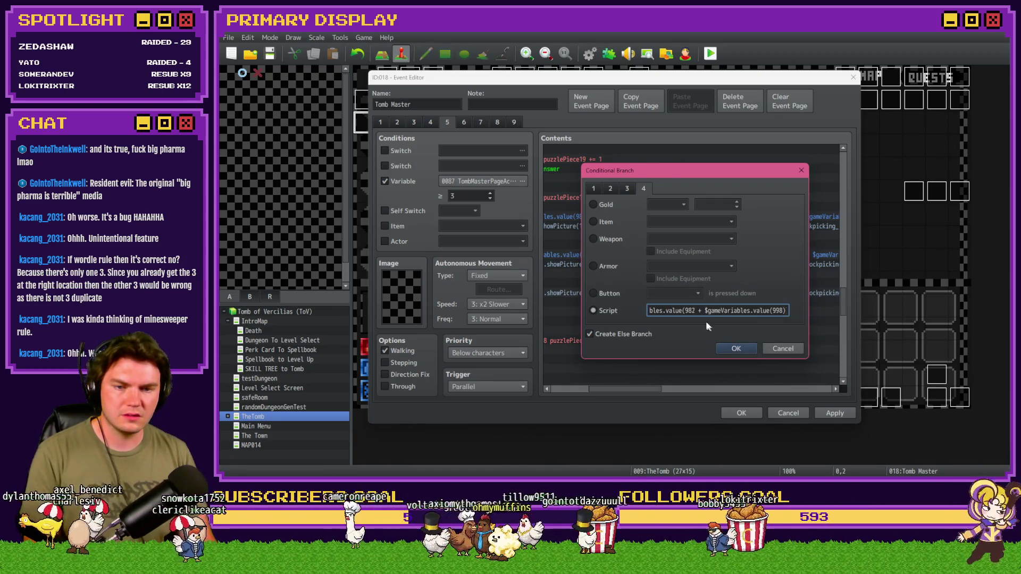
pyautogui.write(') || $gameVariables.value(981 + ($ga')
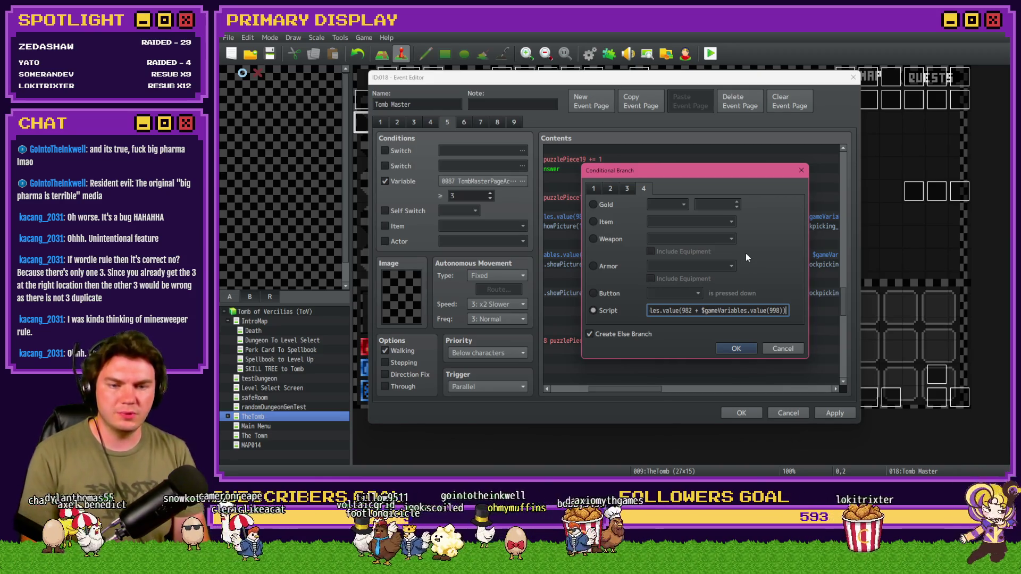
pyautogui.write('meVariables.value(999) * 4))')
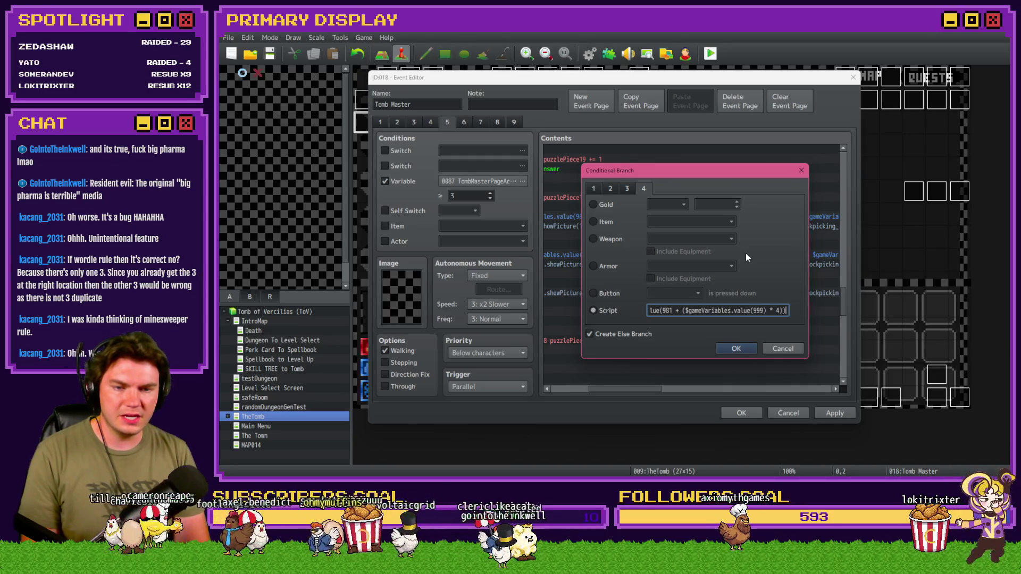
pyautogui.write(' + $gameVariables.value(998)')
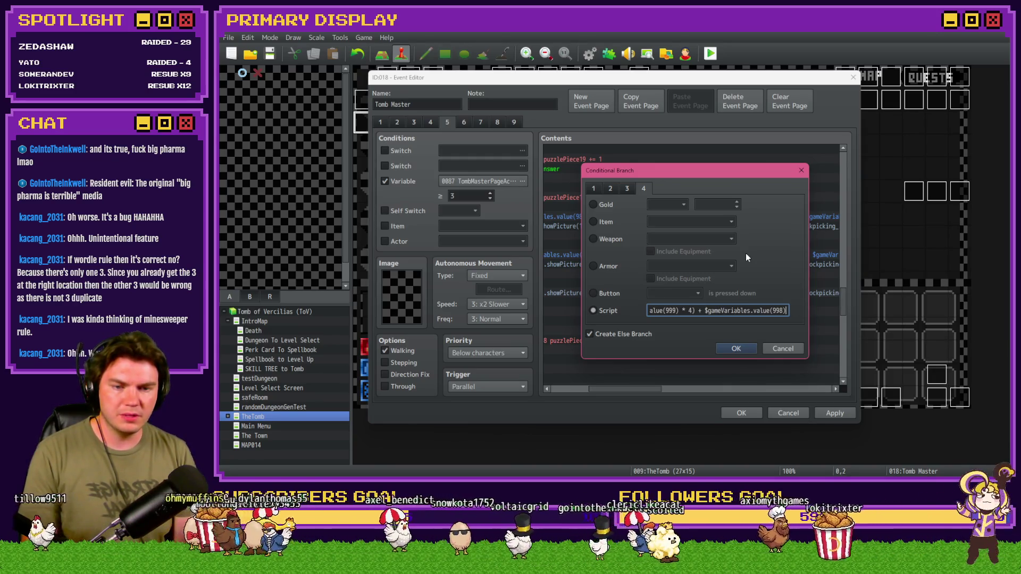
pyautogui.write(' === $gameVariables.value(983) || $game')
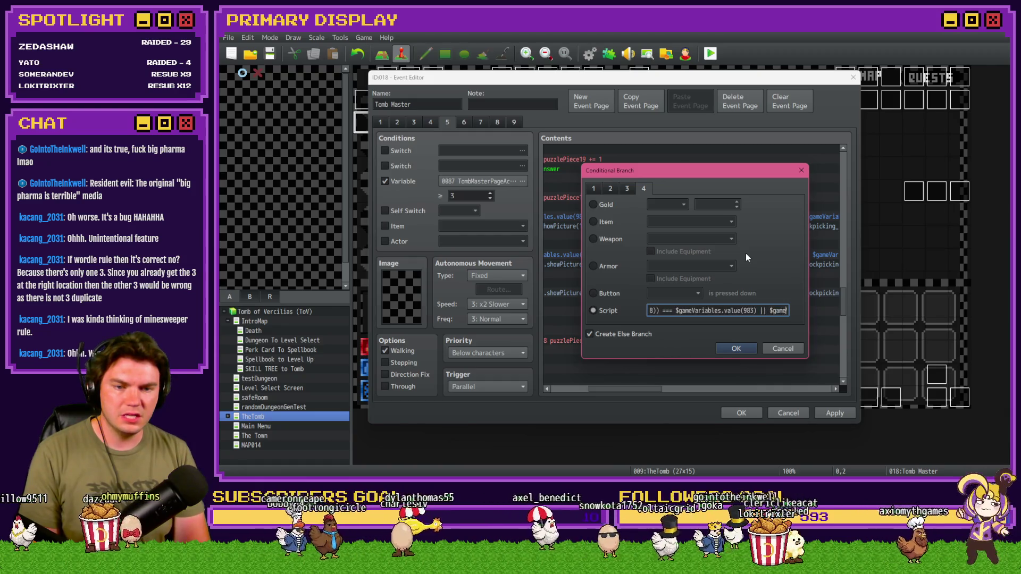
pyautogui.hotkey('ctrl', 'v')
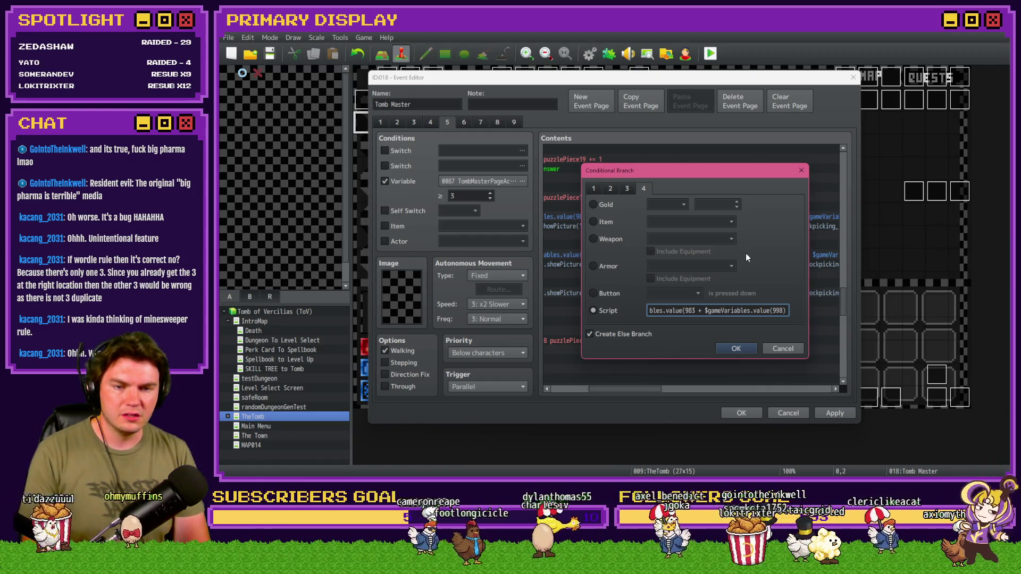
pyautogui.write(')')
pyautogui.press('Right')
pyautogui.press('Right')
pyautogui.press('Right')
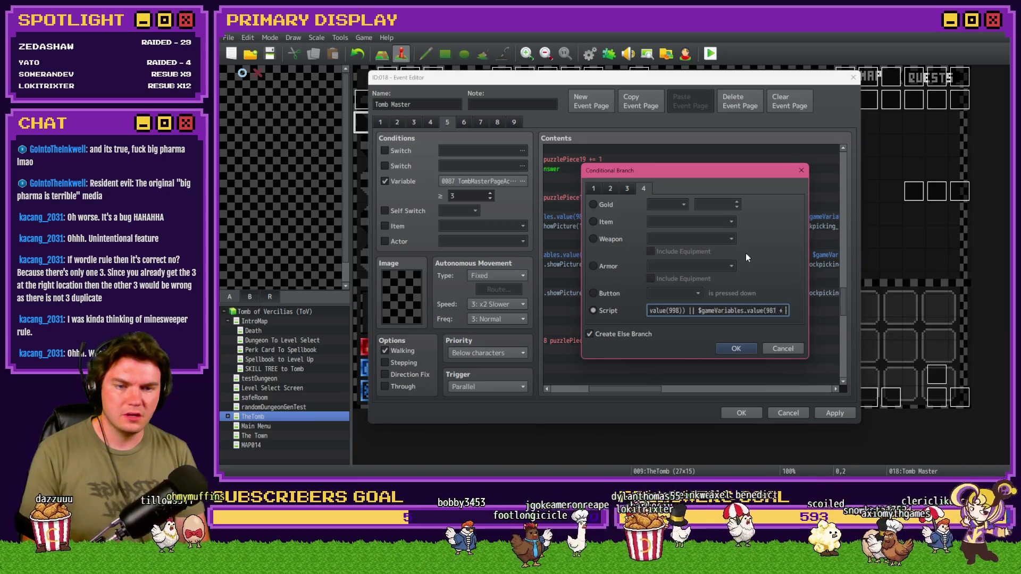
pyautogui.press('Right')
pyautogui.press('Right')
pyautogui.press('Right')
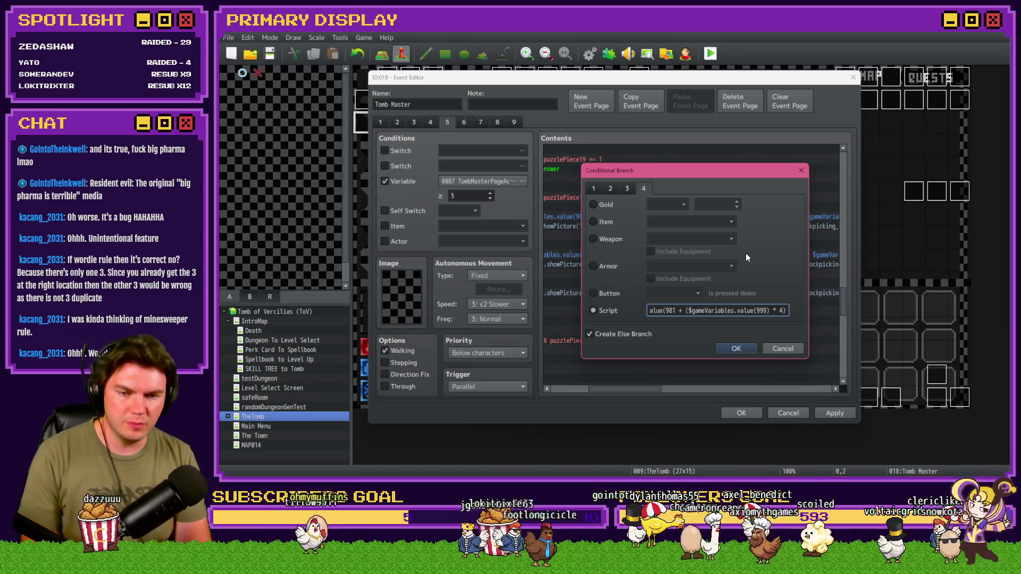
pyautogui.press('Right')
pyautogui.press('Right')
pyautogui.press('Right')
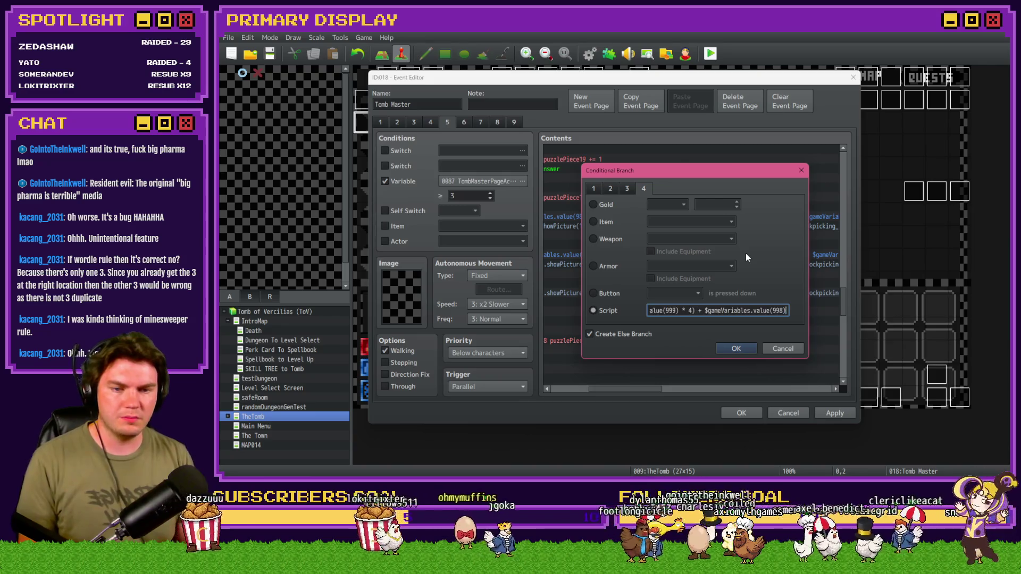
pyautogui.write('+ $gameVariables.value(998)')
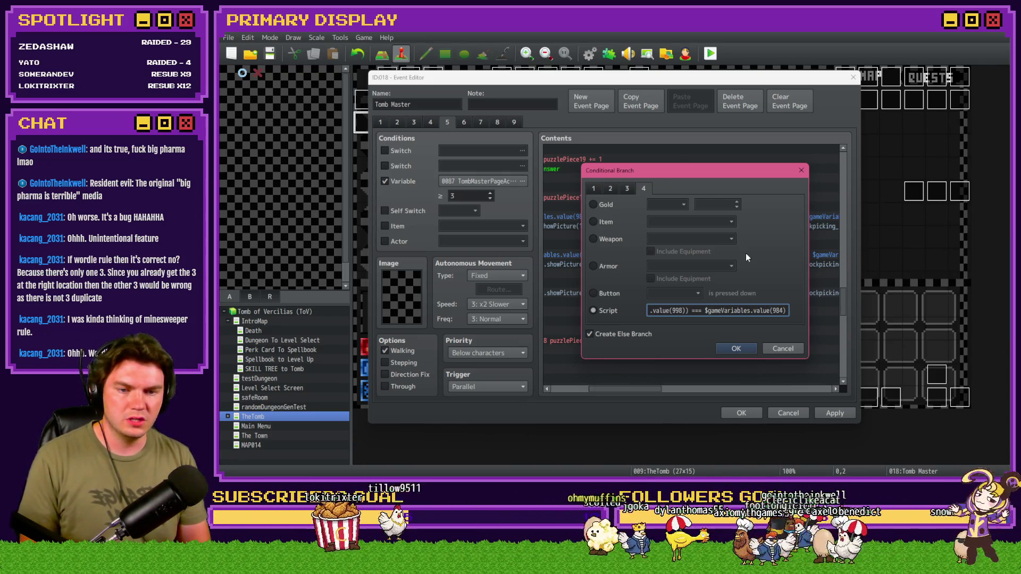
pyautogui.click(736, 348)
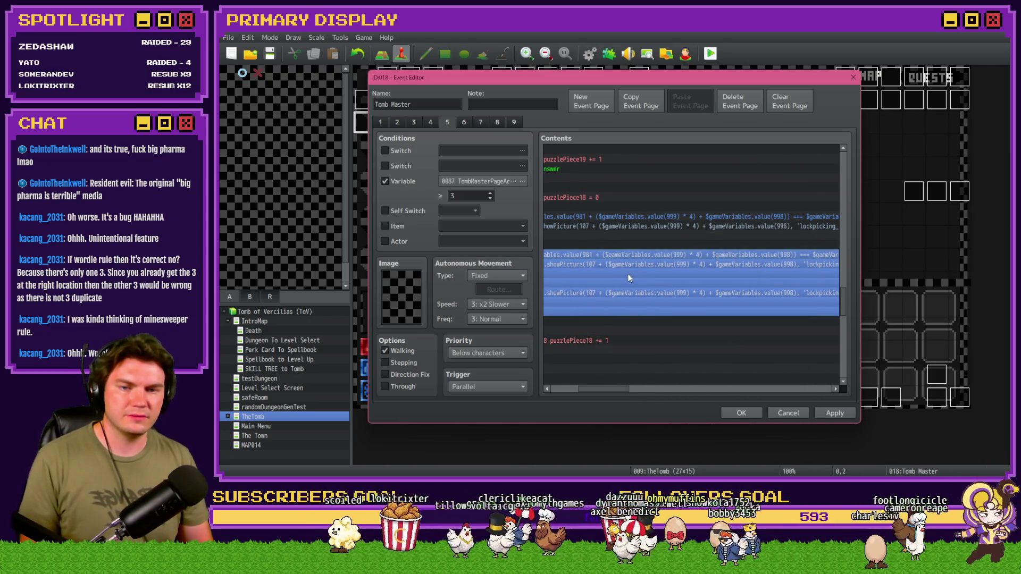
# Step: Apply and OK the Tomb Master event changes, then start a Playtest from the toolbar
pyautogui.click(686, 265)
pyautogui.moveTo(624, 388)
pyautogui.mouseDown()
pyautogui.moveTo(665, 391)
pyautogui.moveTo(588, 387)
pyautogui.mouseUp()
pyautogui.click(830, 412)
pyautogui.click(739, 412)
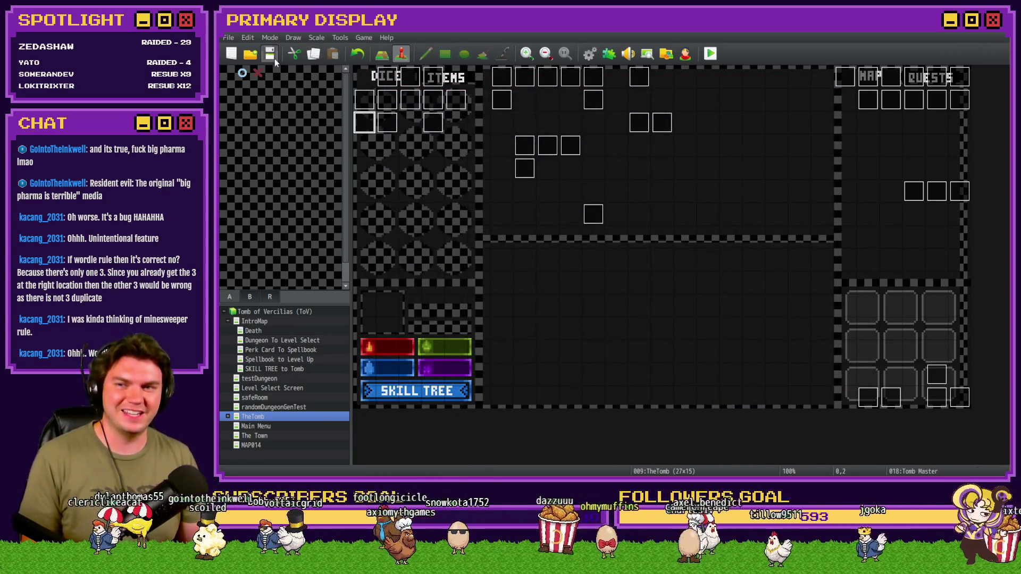
pyautogui.click(710, 54)
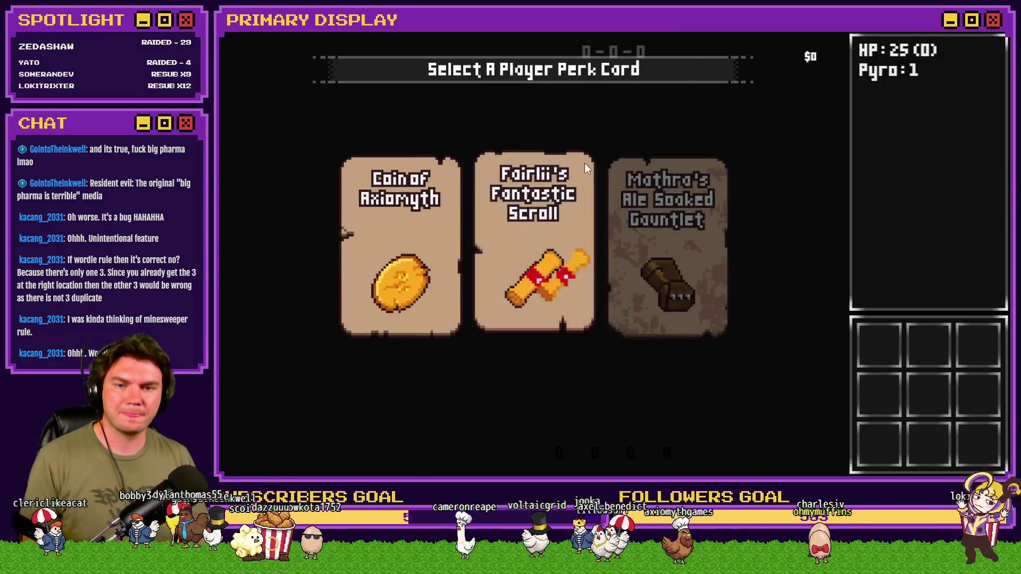
# Step: Choose the scroll perk card and walk forward through the dungeon rooms
pyautogui.click(585, 168)
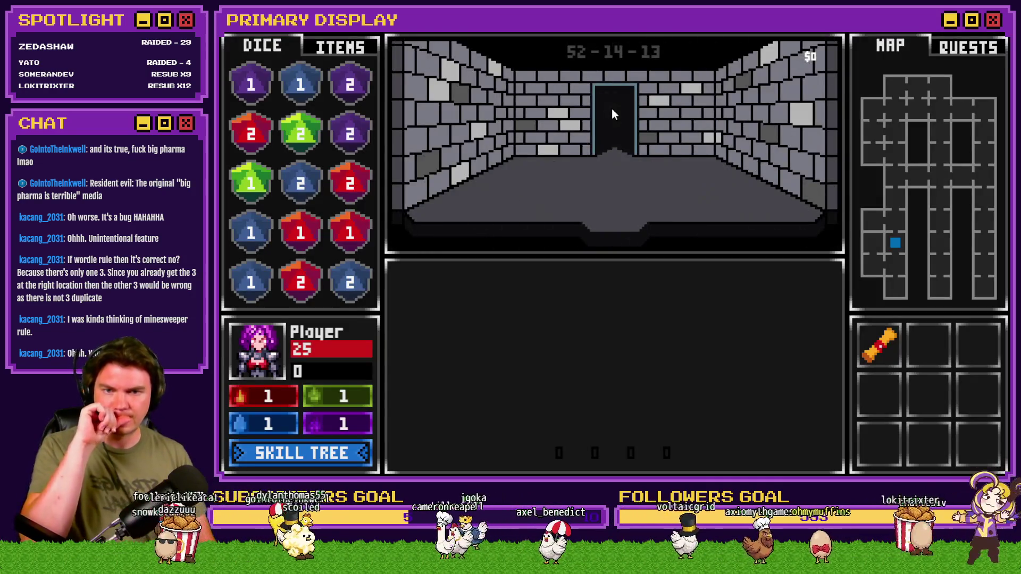
pyautogui.click(611, 112)
pyautogui.click(614, 110)
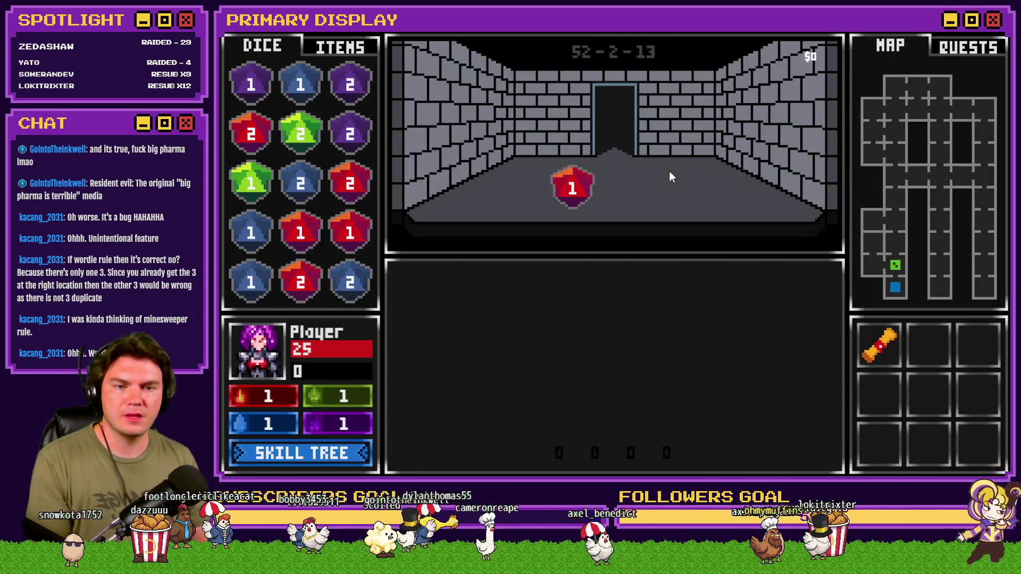
pyautogui.click(669, 175)
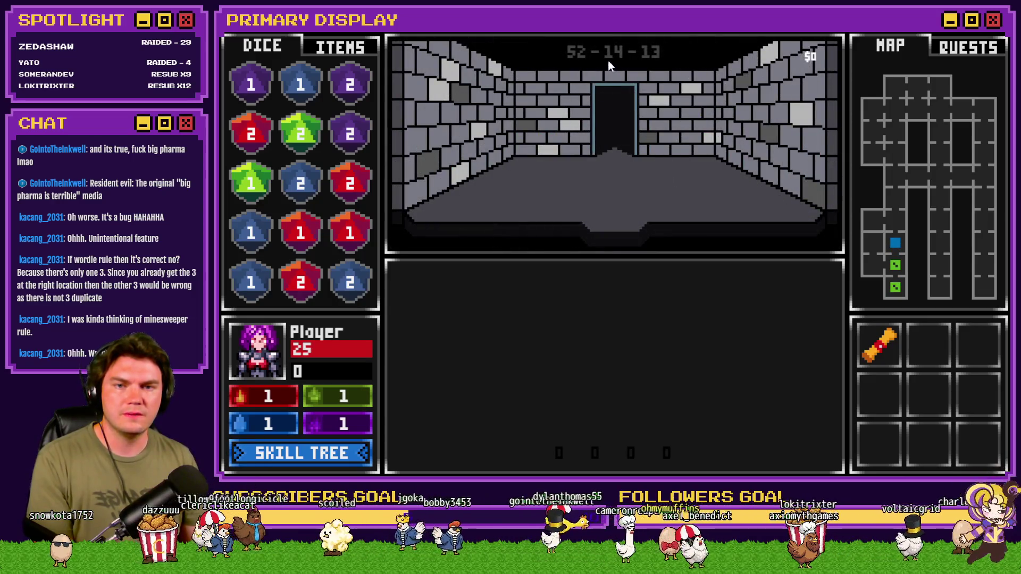
pyautogui.click(611, 62)
# Step: Use the F9 debug variable list to set roomTrap 14 to 1
pyautogui.press('F9')
pyautogui.scroll(-15, 298, 249)
pyautogui.scroll(2, 311, 147)
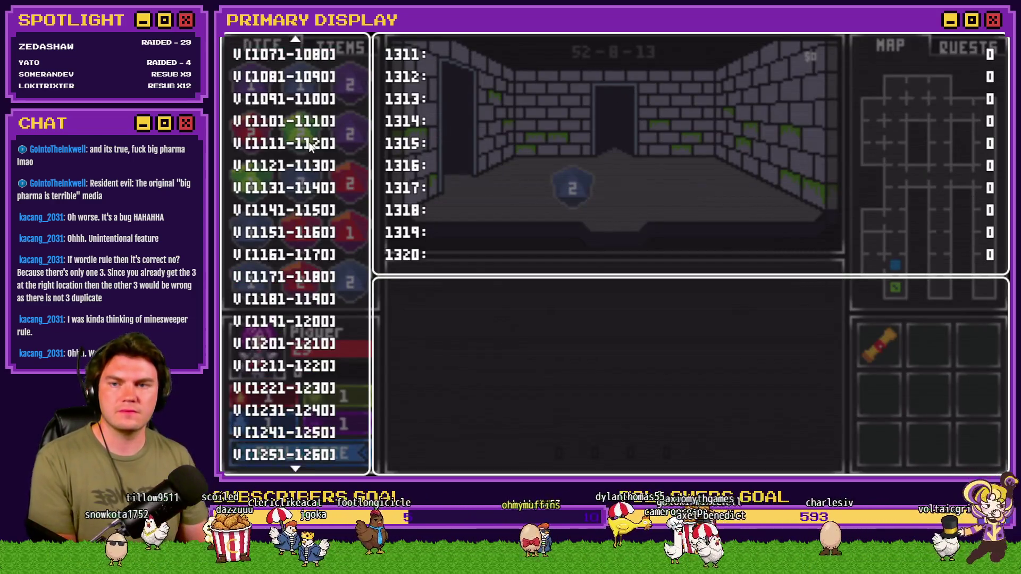
pyautogui.scroll(12, 311, 147)
pyautogui.click(326, 57)
pyautogui.press('Up')
pyautogui.press('Up')
pyautogui.press('Return')
pyautogui.press('Down')
pyautogui.press('Down')
pyautogui.press('Down')
pyautogui.press('Right')
pyautogui.press('Escape')
pyautogui.press('Escape')
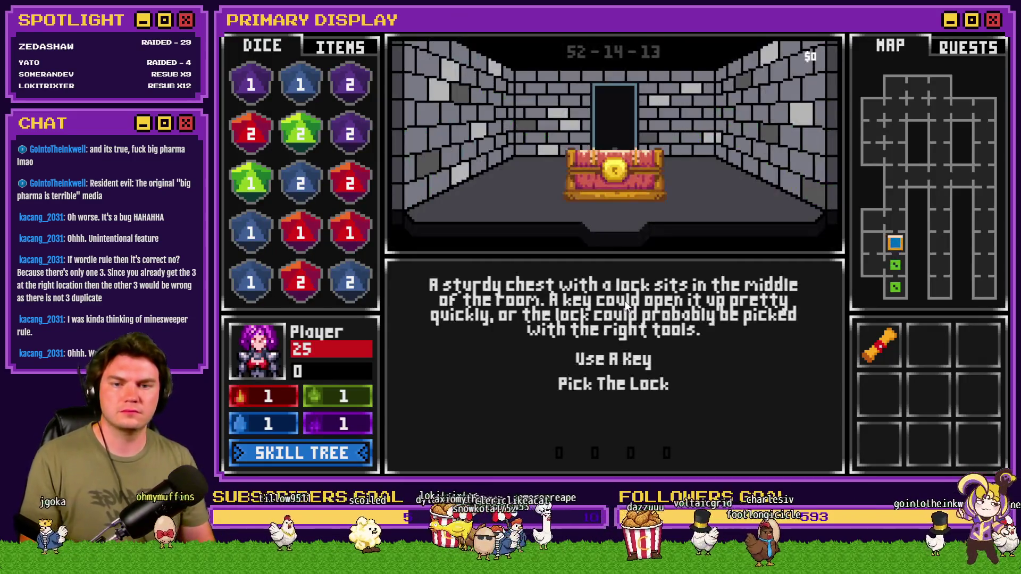
# Step: Pick the chest's lock, submit the 2 3 1 4 guess and another, then close the playtest
pyautogui.click(624, 382)
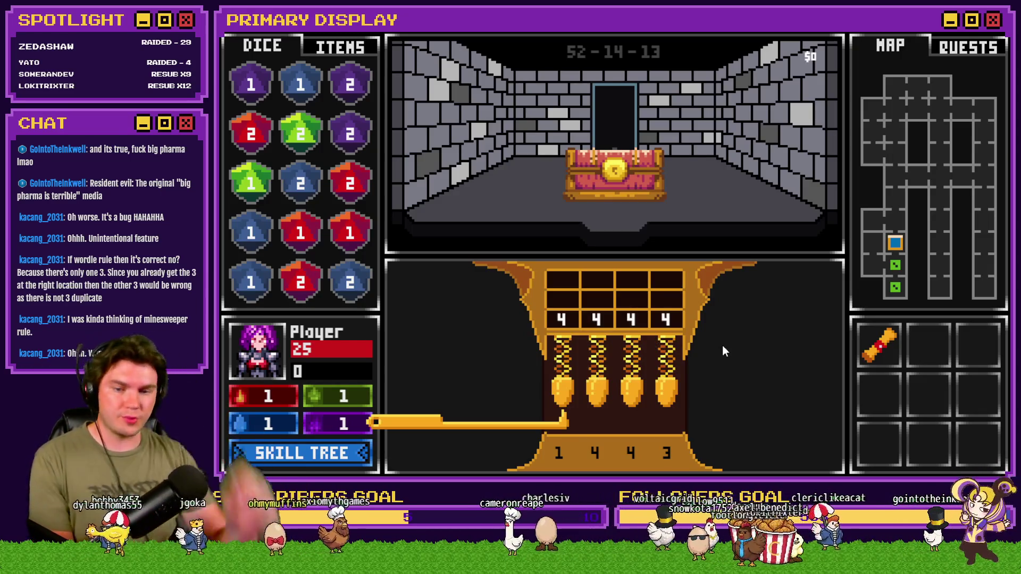
pyautogui.press('Up')
pyautogui.press('Up')
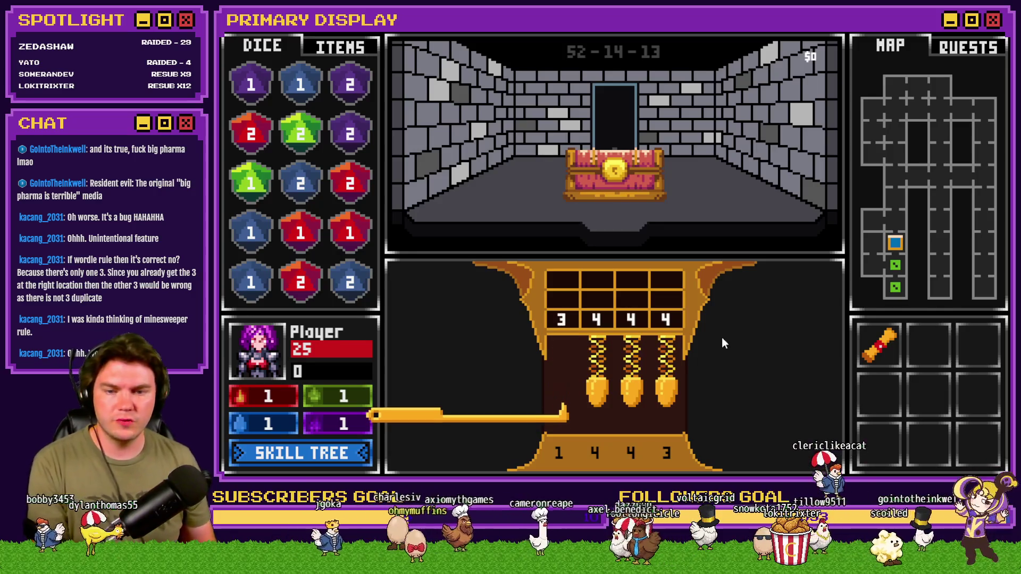
pyautogui.press('Right')
pyautogui.press('Up')
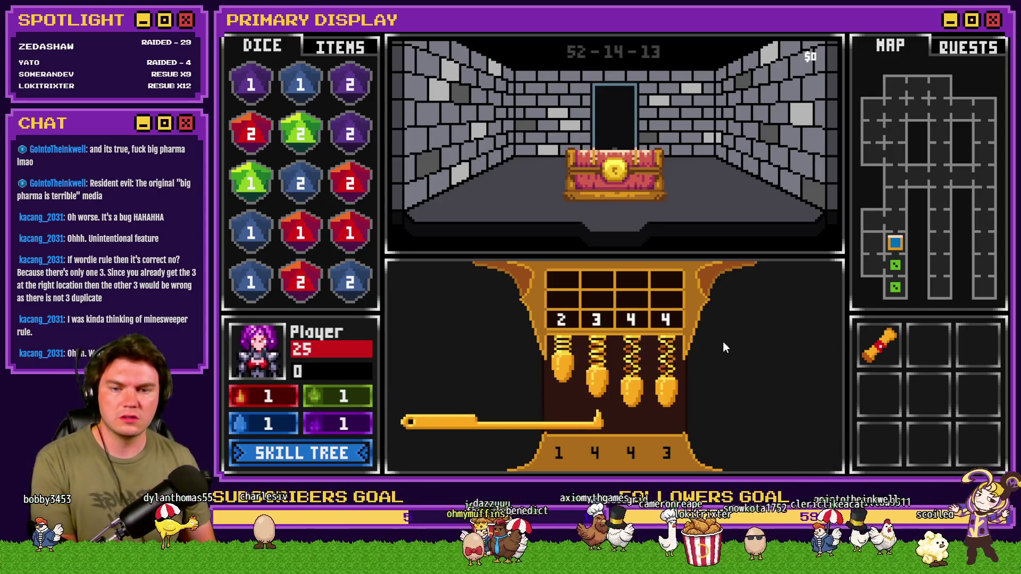
pyautogui.press('Right')
pyautogui.press('Up')
pyautogui.press('Up')
pyautogui.press('Up')
pyautogui.press('Right')
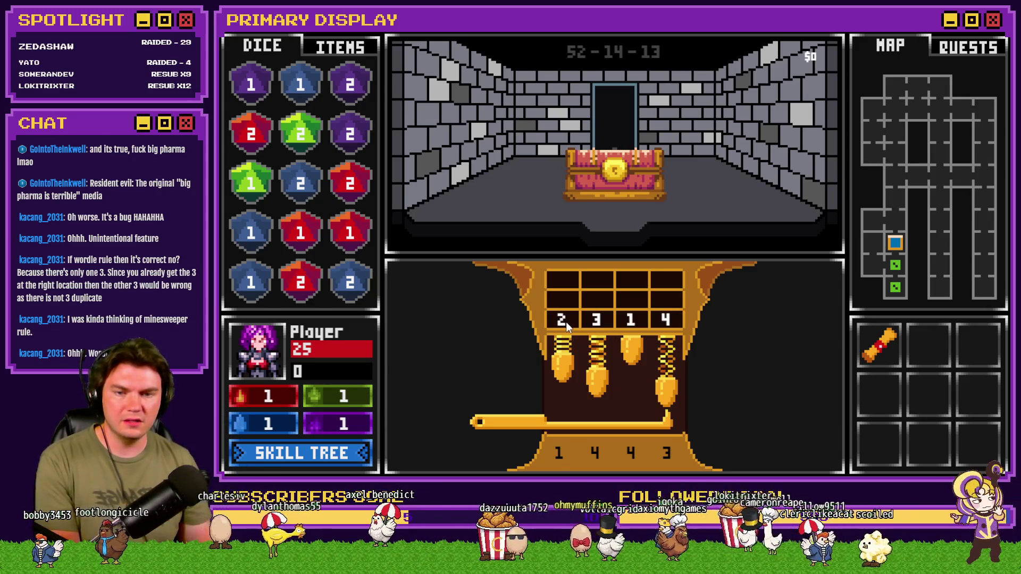
pyautogui.press('Return')
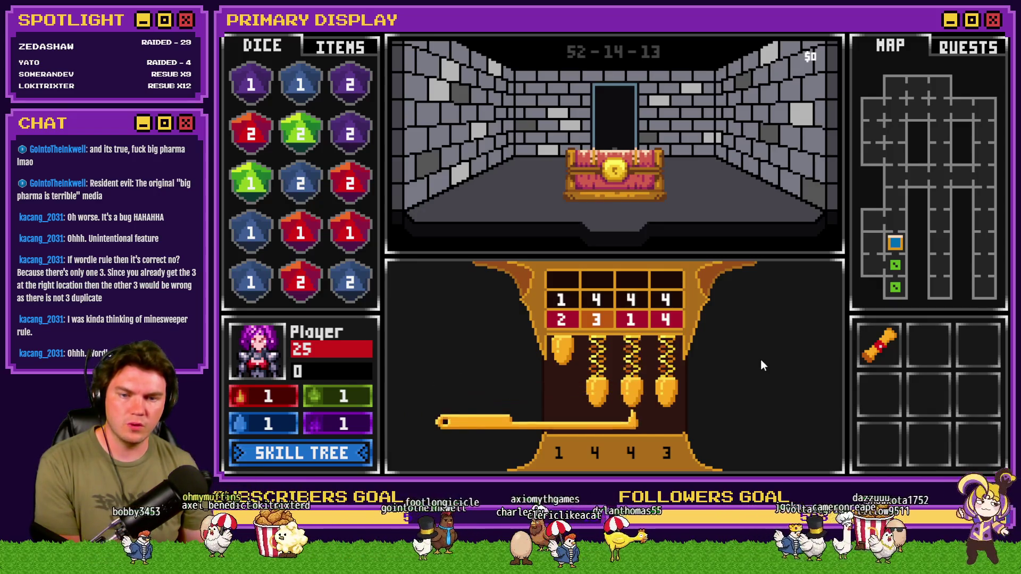
pyautogui.press('Return')
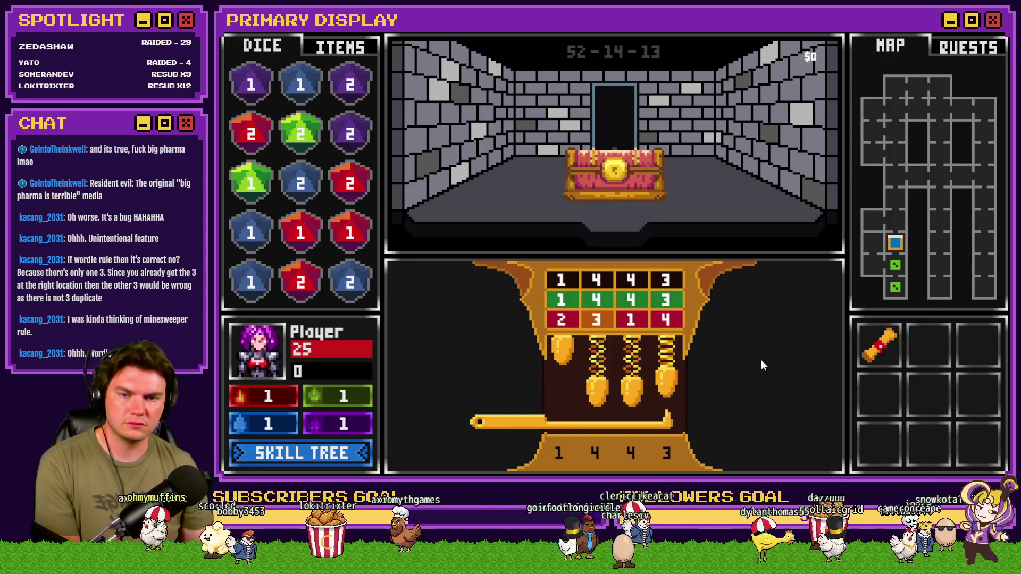
pyautogui.click(1003, 33)
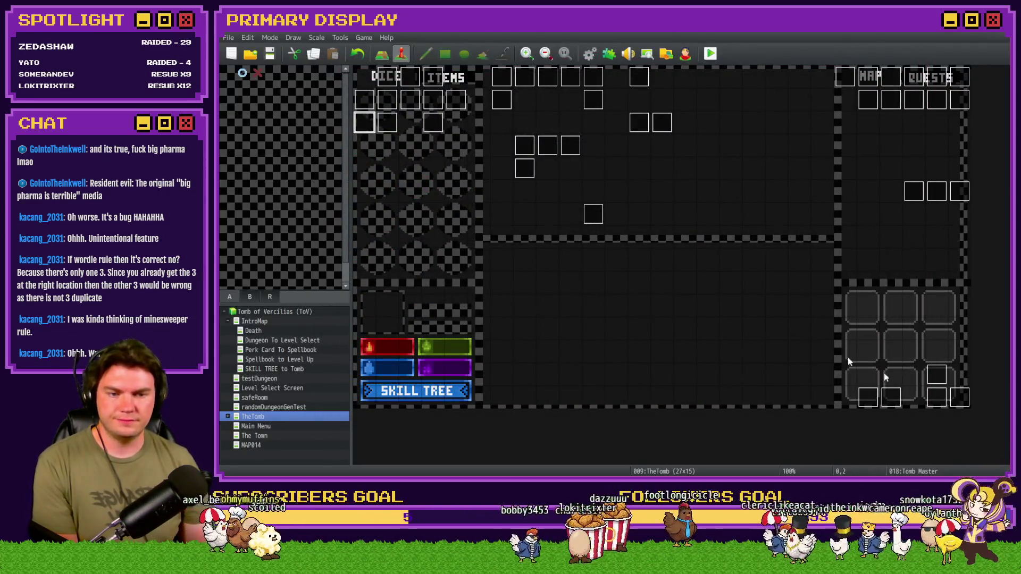
# Step: Reopen the Tomb Master event, scroll to the pin checks, and open page 5's Variable Selector
pyautogui.doubleClick(364, 123)
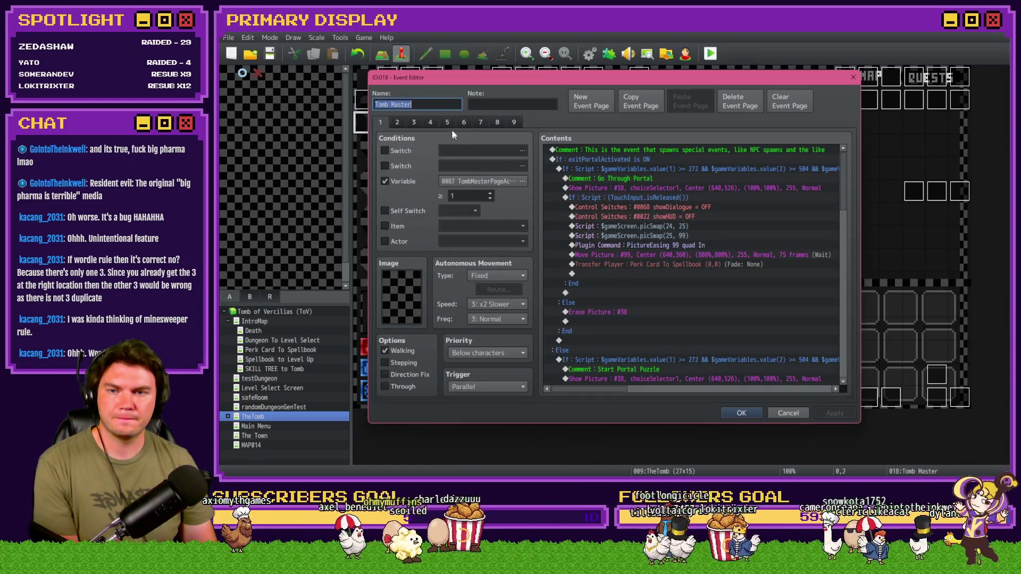
pyautogui.scroll(-2, 737, 306)
pyautogui.moveTo(847, 177); pyautogui.dragTo(849, 299)
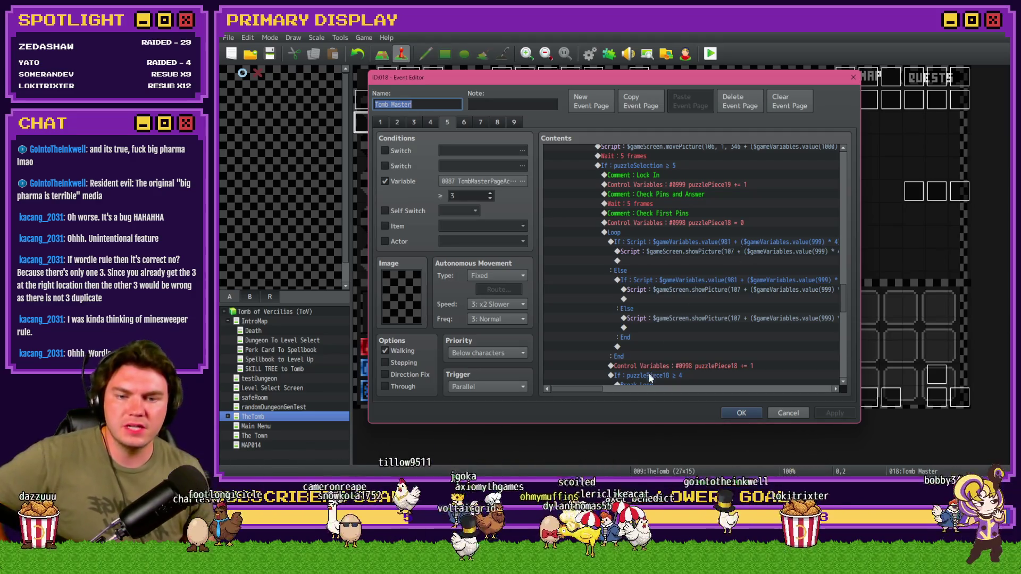
pyautogui.moveTo(589, 390)
pyautogui.mouseDown()
pyautogui.moveTo(646, 395)
pyautogui.moveTo(601, 394)
pyautogui.mouseUp()
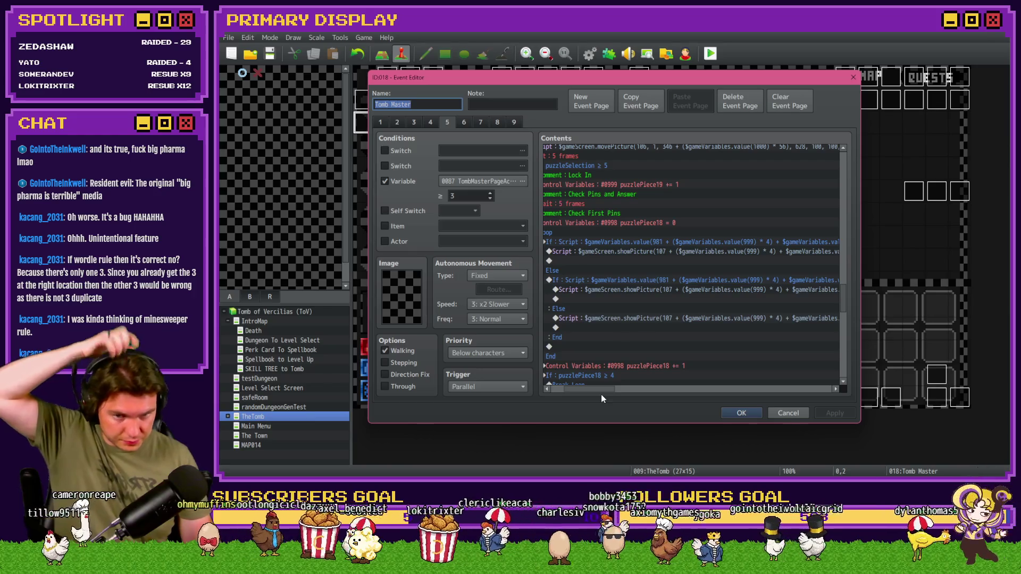
pyautogui.moveTo(601, 394); pyautogui.dragTo(615, 393)
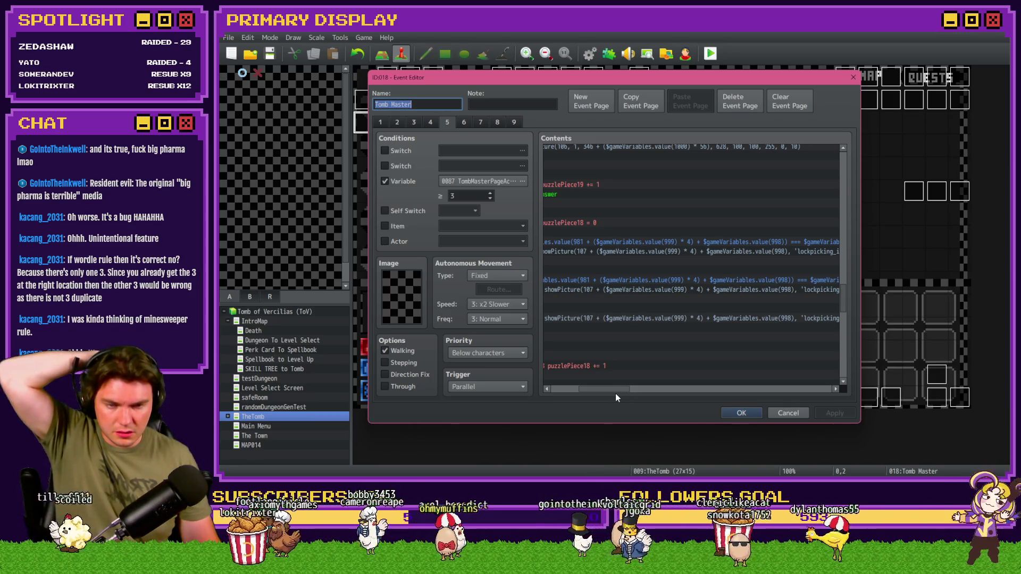
pyautogui.moveTo(615, 394); pyautogui.dragTo(646, 394)
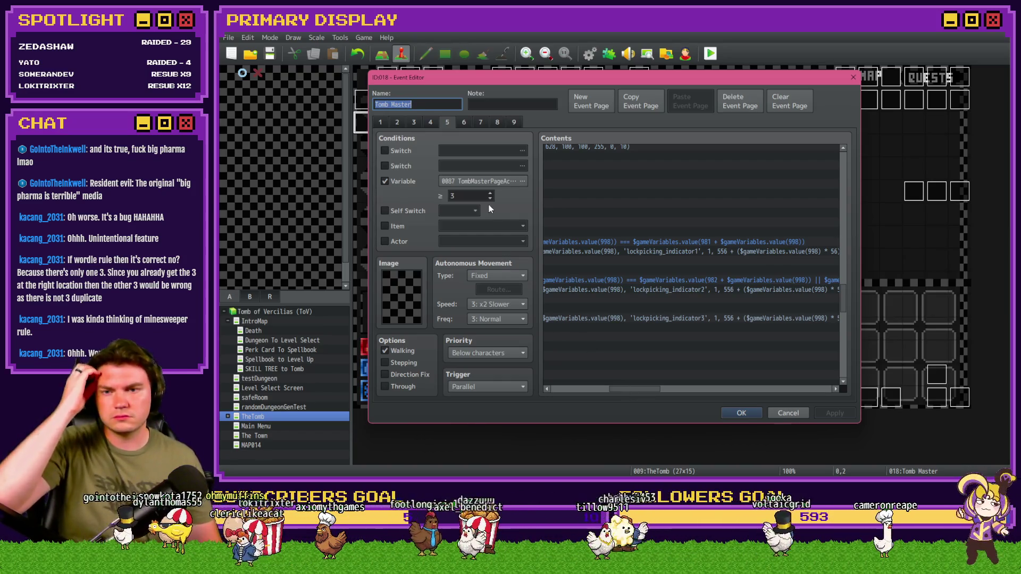
pyautogui.click(490, 181)
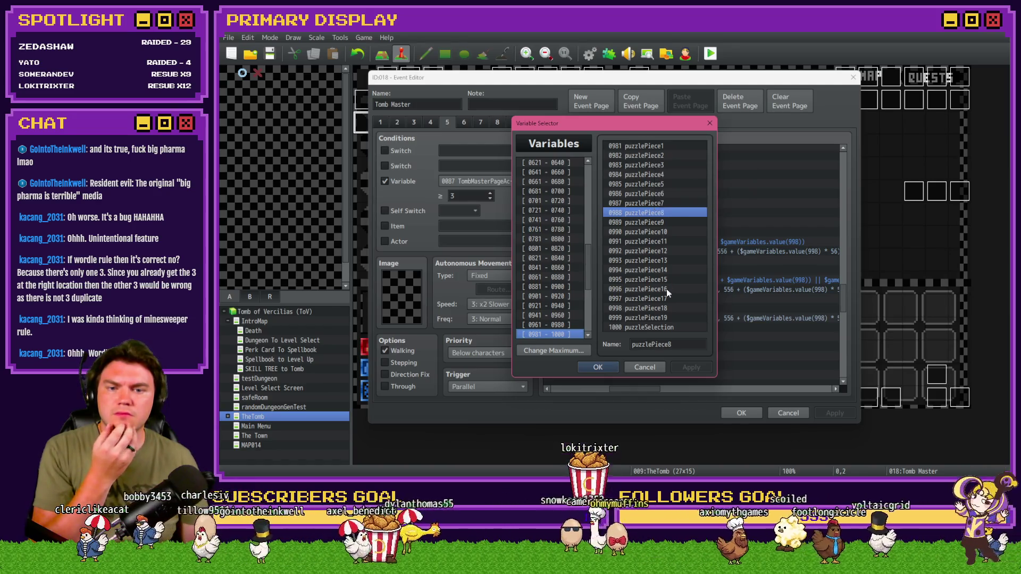
# Step: Cancel the puzzlePiece Variable Selector and return to page 5's lockpicking_indicator scripts
pyautogui.click(650, 367)
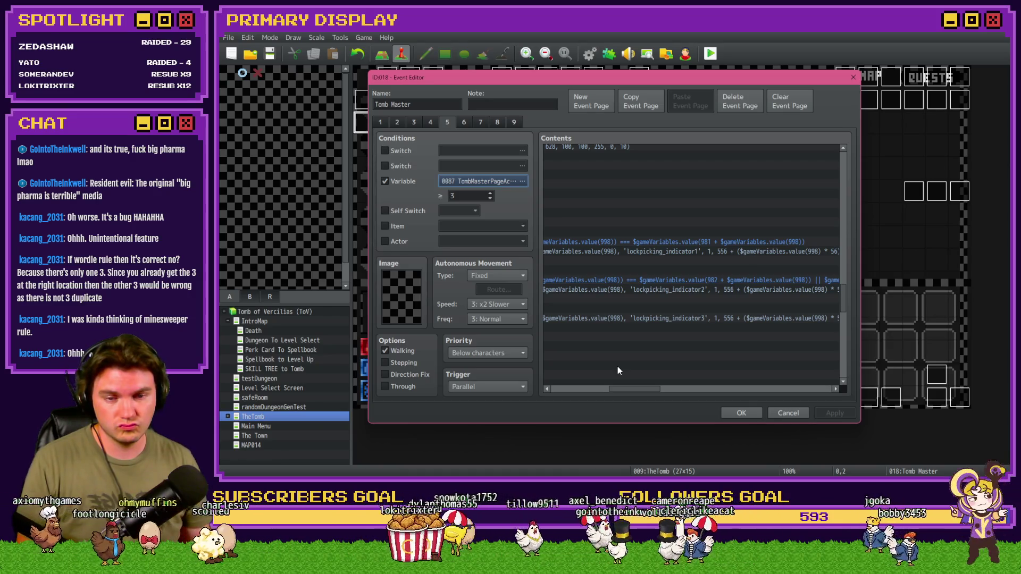
pyautogui.moveTo(635, 387)
pyautogui.mouseDown()
pyautogui.moveTo(575, 389)
pyautogui.moveTo(646, 395)
pyautogui.mouseUp()
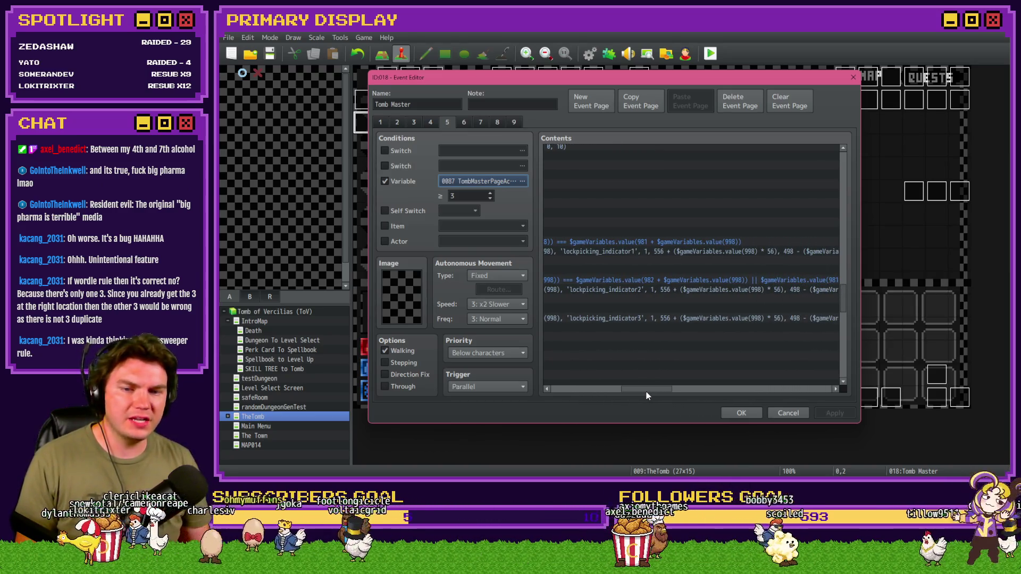
# Step: Append an === $gameVariables.value(984) comparison to the pin-check condition script
pyautogui.moveTo(648, 396); pyautogui.dragTo(702, 398)
pyautogui.moveTo(705, 394); pyautogui.dragTo(806, 399)
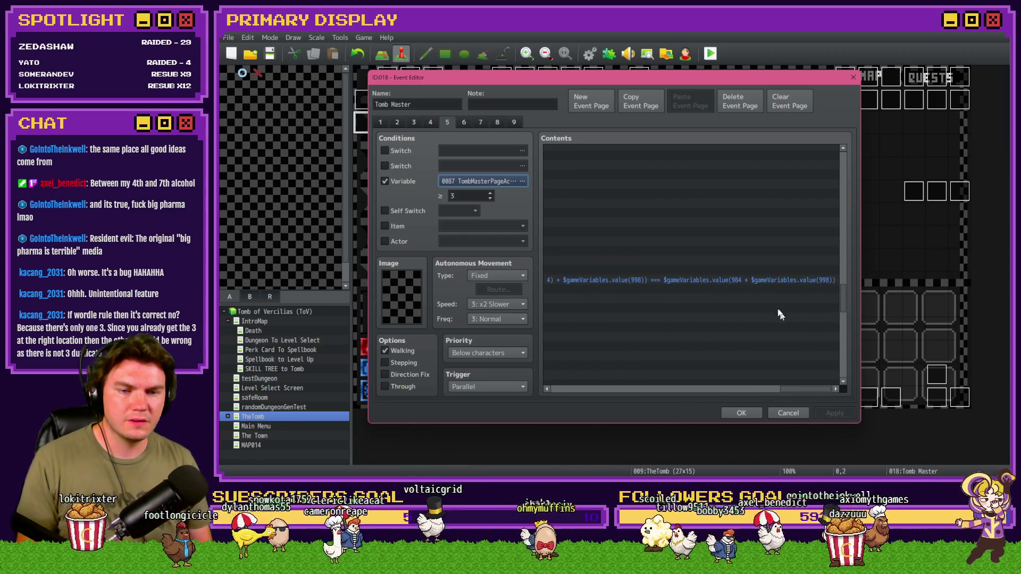
pyautogui.doubleClick(745, 284)
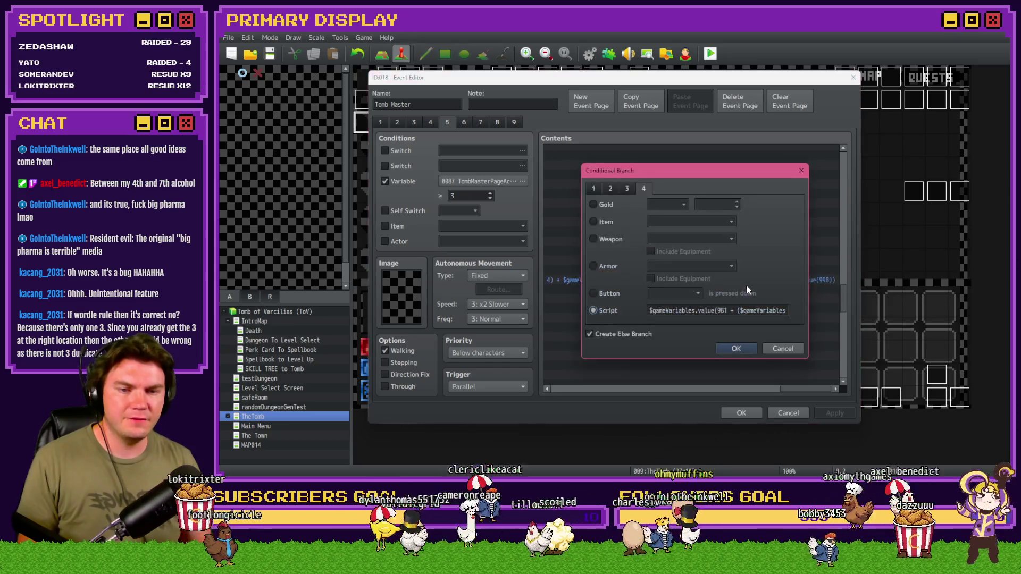
pyautogui.press('End')
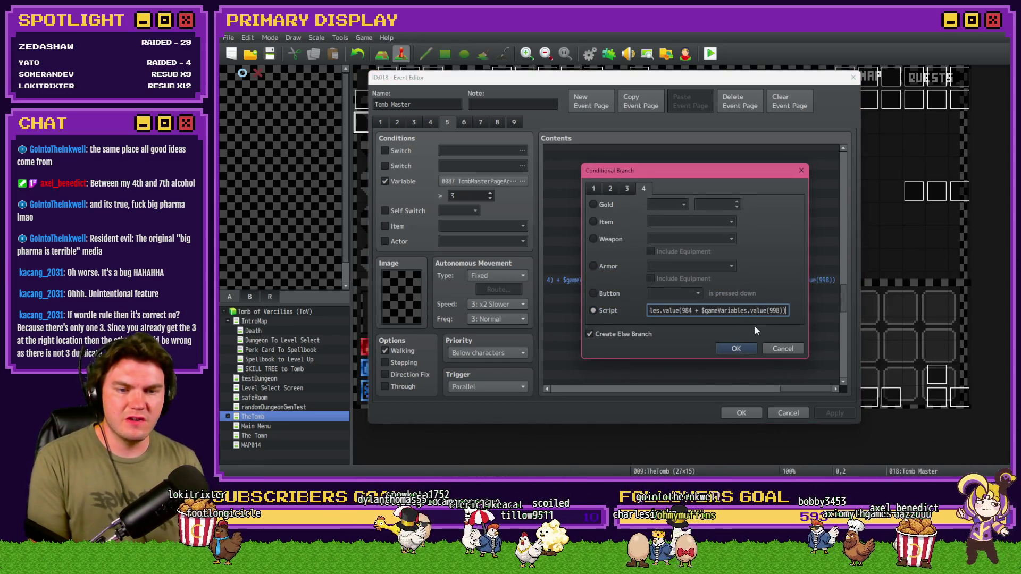
pyautogui.write('=== $gameVariables.value(984 )')
pyautogui.press('BackSpace')
pyautogui.write('4')
# Step: Remove the value(998) offsets after indices 983 and 982, then confirm the script
pyautogui.click(686, 312)
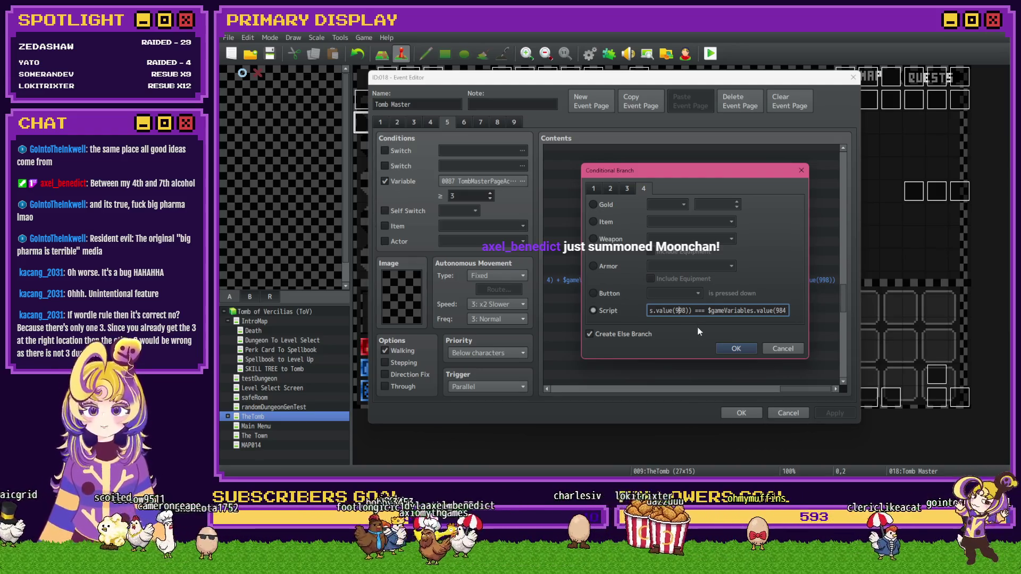
pyautogui.press('Left')
pyautogui.press('Left')
pyautogui.press('Left')
pyautogui.press('Left')
pyautogui.press('Left')
pyautogui.press('Left')
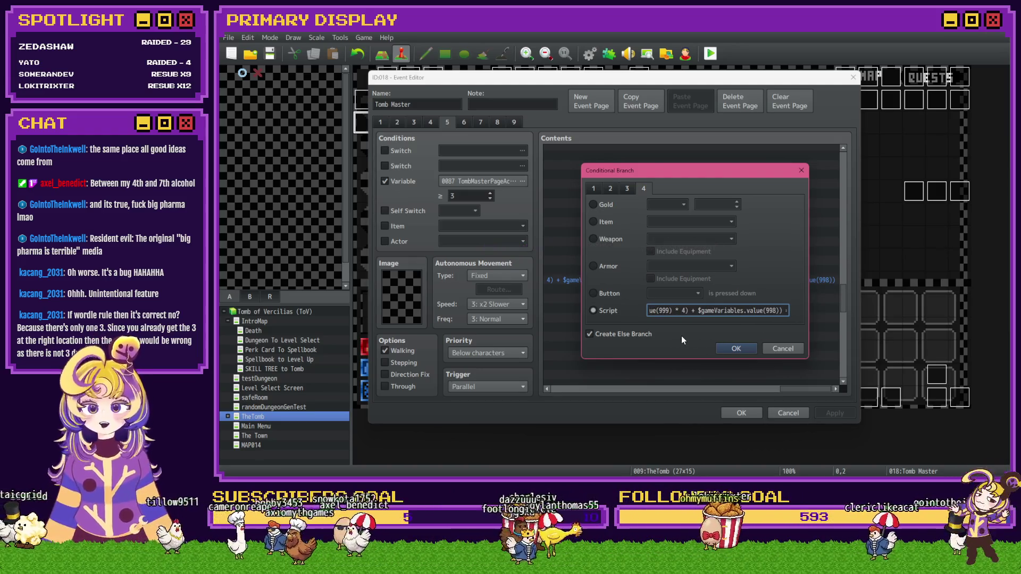
pyautogui.press('Left')
pyautogui.press('Left')
pyautogui.press('Left')
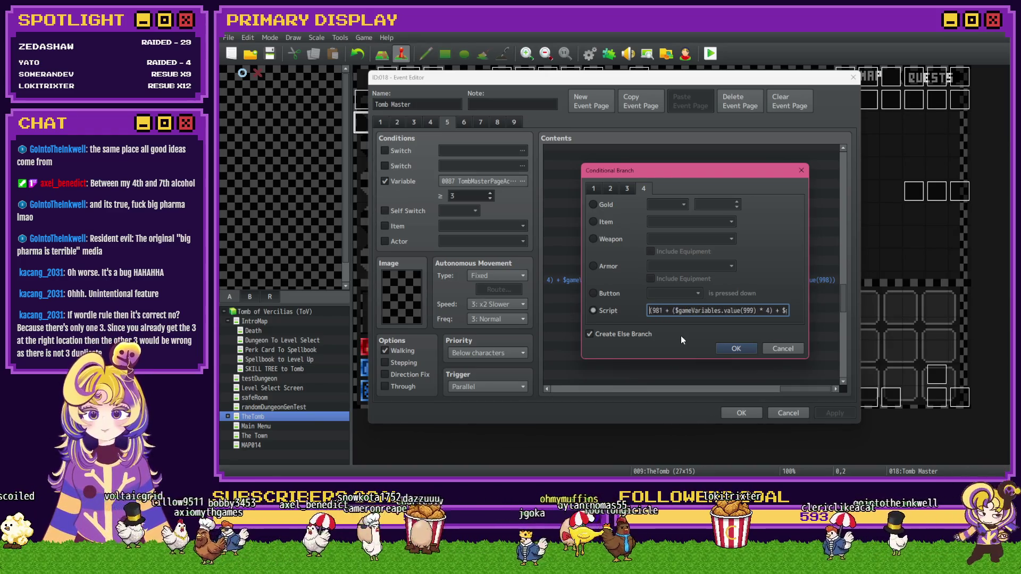
pyautogui.press('Left')
pyautogui.press('Left')
pyautogui.press('Left')
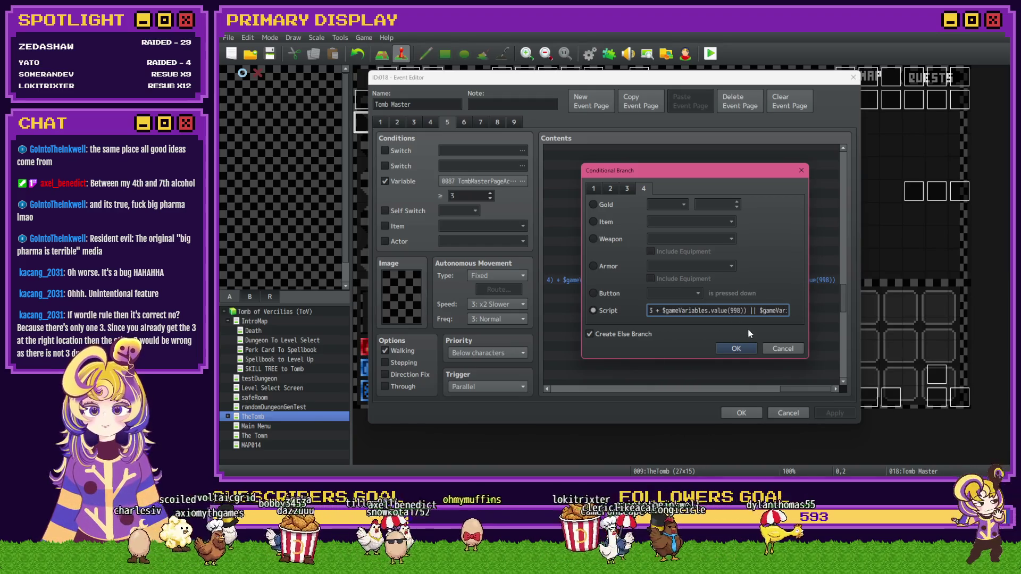
pyautogui.press('Delete')
pyautogui.press('Delete')
pyautogui.press('Delete')
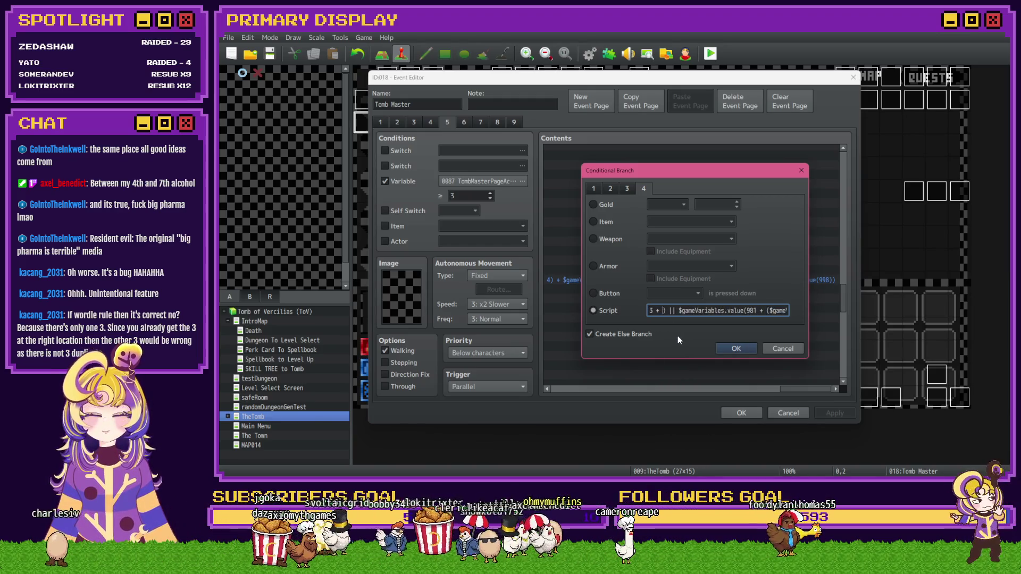
pyautogui.press('BackSpace')
pyautogui.press('Right')
pyautogui.press('Right')
pyautogui.press('Right')
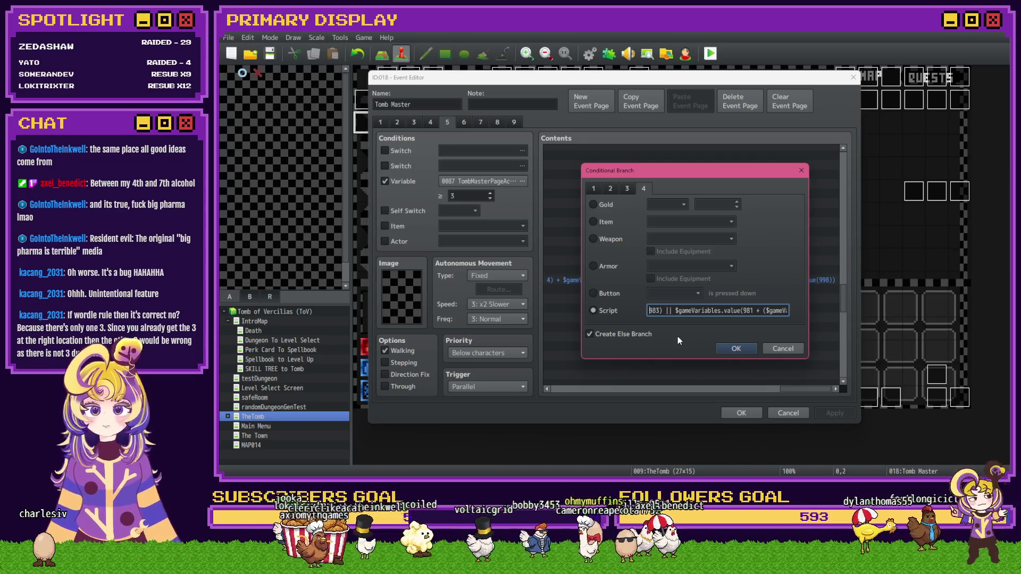
pyautogui.press('Right')
pyautogui.press('Right')
pyautogui.press('Right')
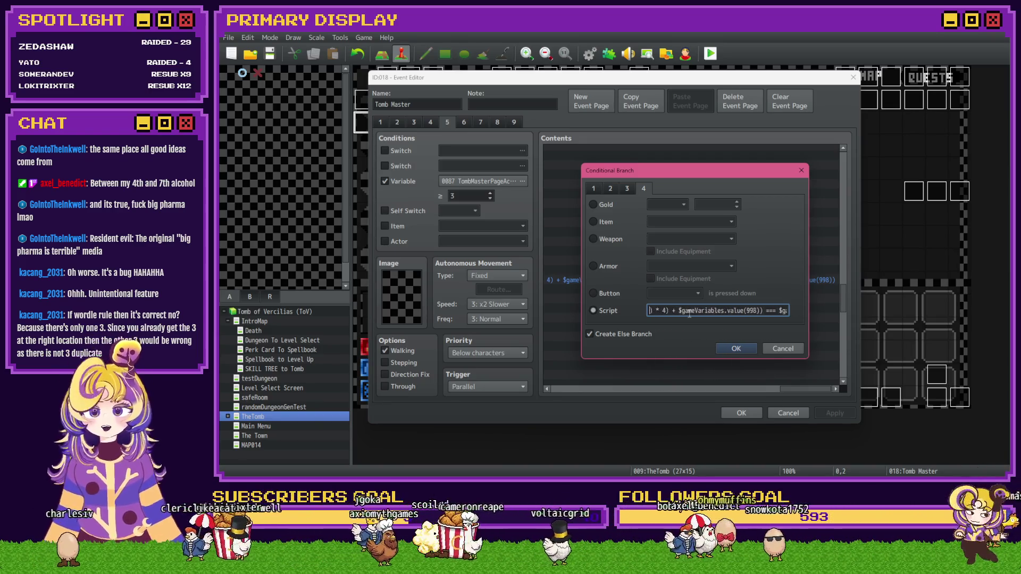
pyautogui.press('Right')
pyautogui.press('Right')
pyautogui.press('Right')
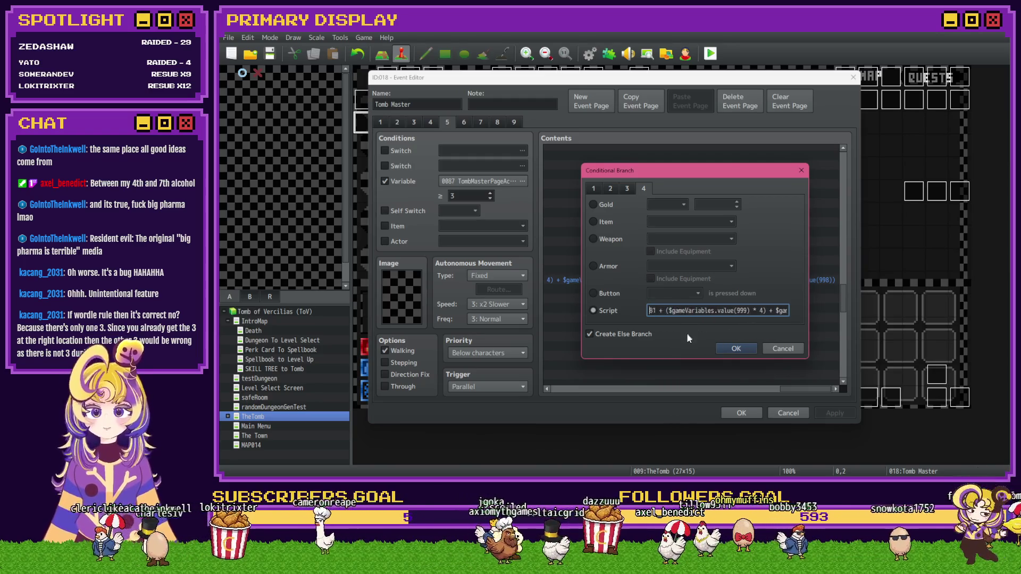
pyautogui.press('Left')
pyautogui.press('Left')
pyautogui.press('Left')
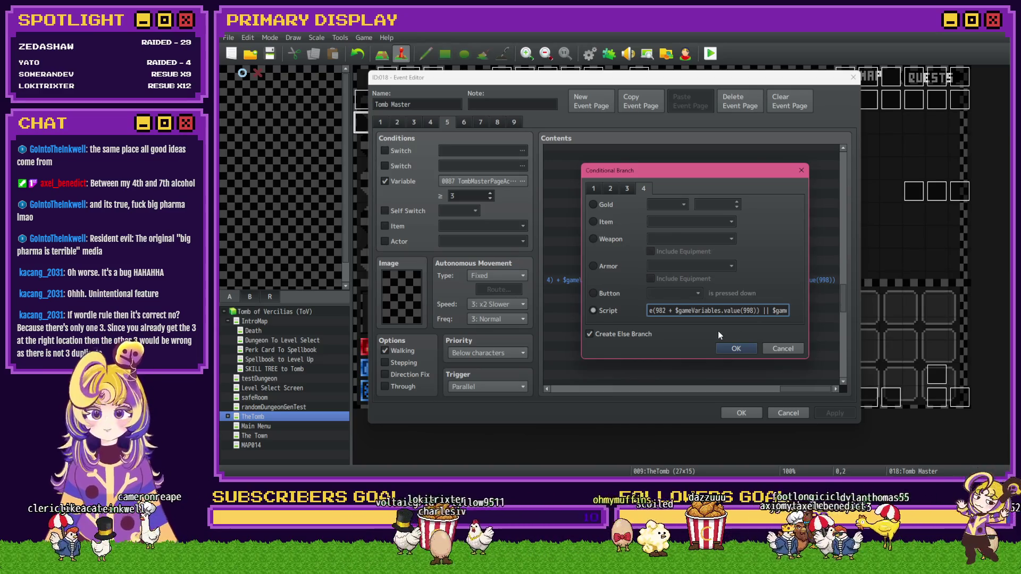
pyautogui.press('BackSpace')
pyautogui.press('BackSpace')
pyautogui.press('BackSpace')
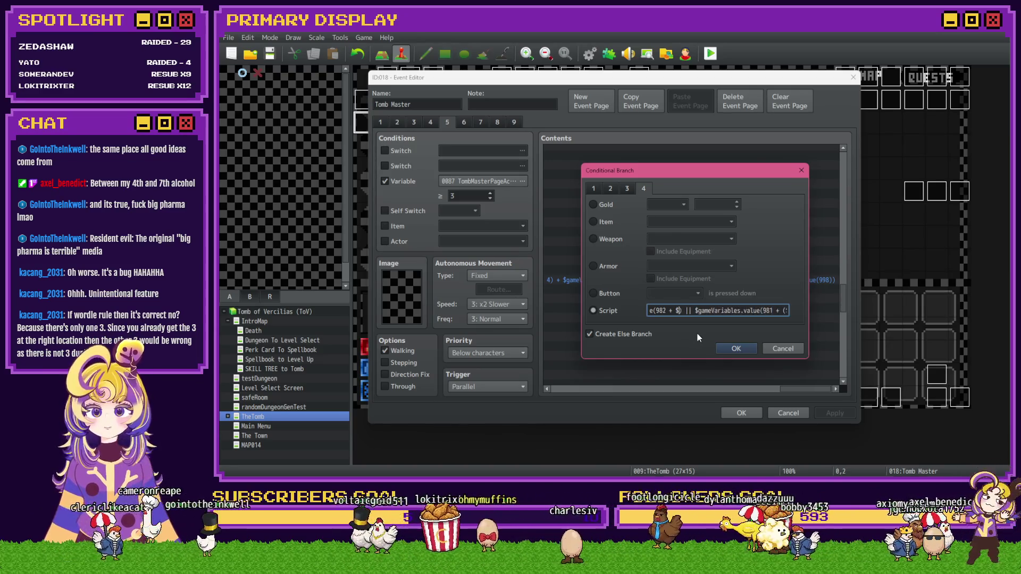
pyautogui.click(722, 349)
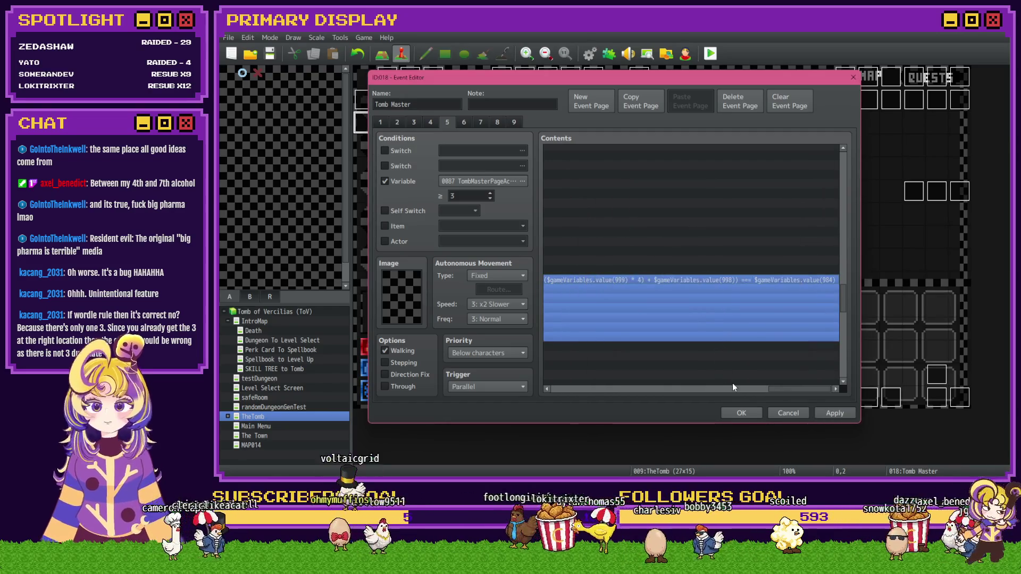
pyautogui.moveTo(790, 388)
pyautogui.mouseDown()
pyautogui.moveTo(579, 388)
pyautogui.moveTo(591, 388)
pyautogui.mouseUp()
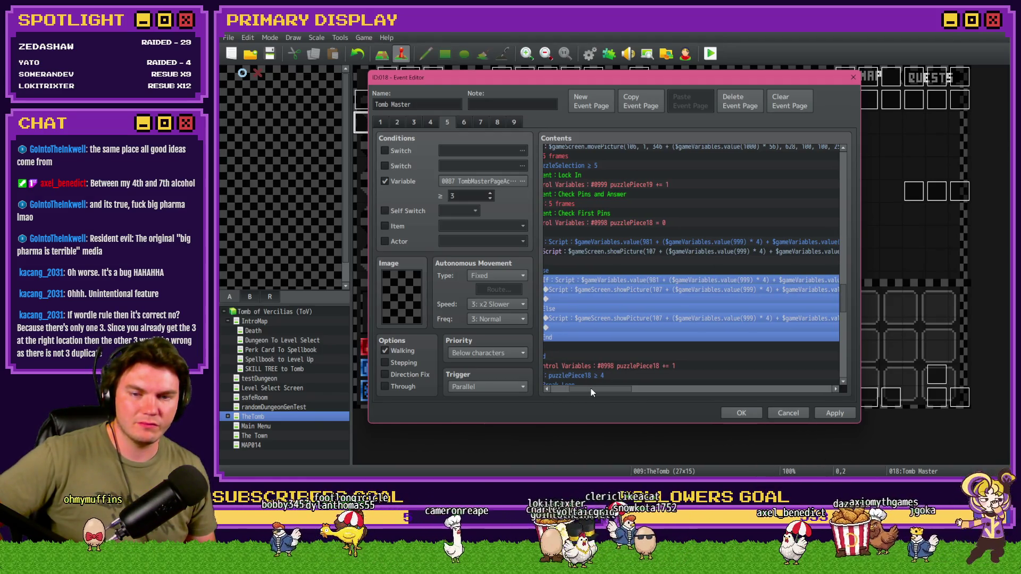